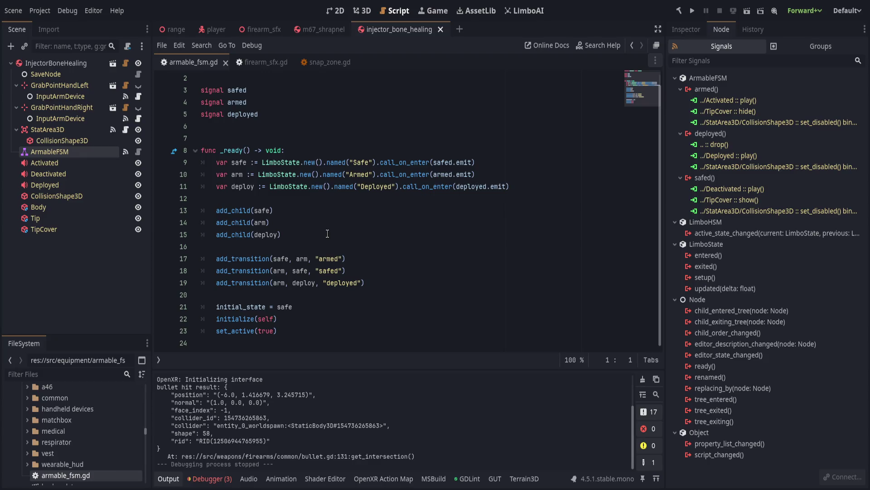
Step: Multi-select the Activated, Deactivated and Deployed audio players to review their shared Inspector settings
scroll(333, 232, up, 1)
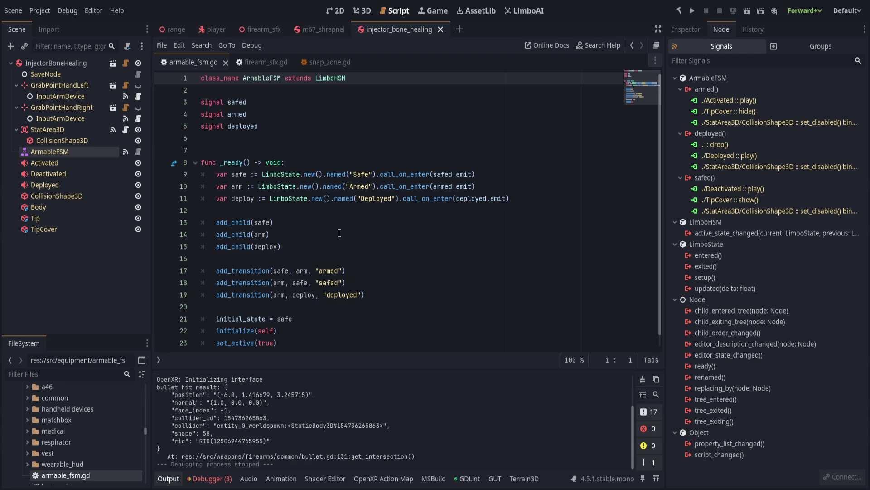
click(59, 160)
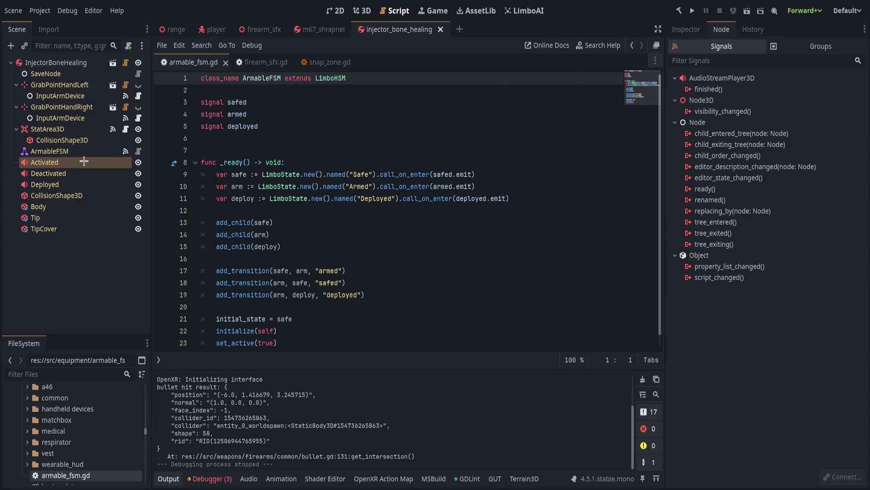
shift+click(84, 184)
click(686, 29)
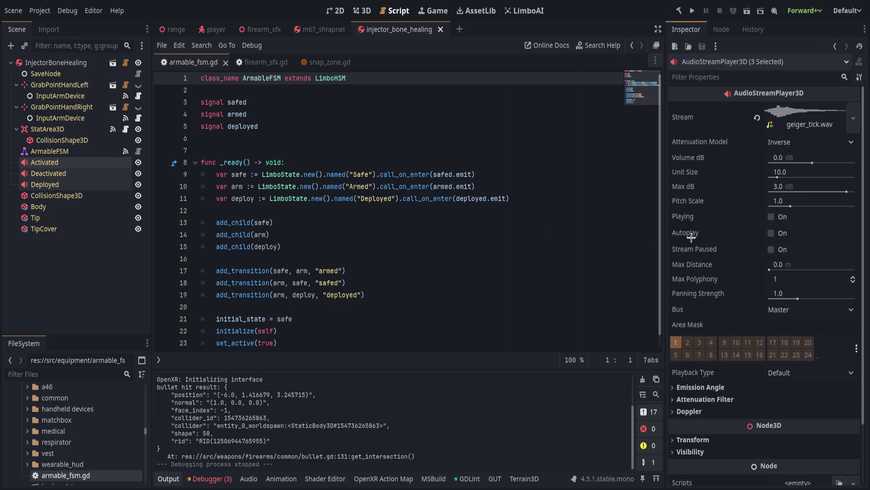
drag(666, 252, 651, 259)
scroll(700, 295, down, 3)
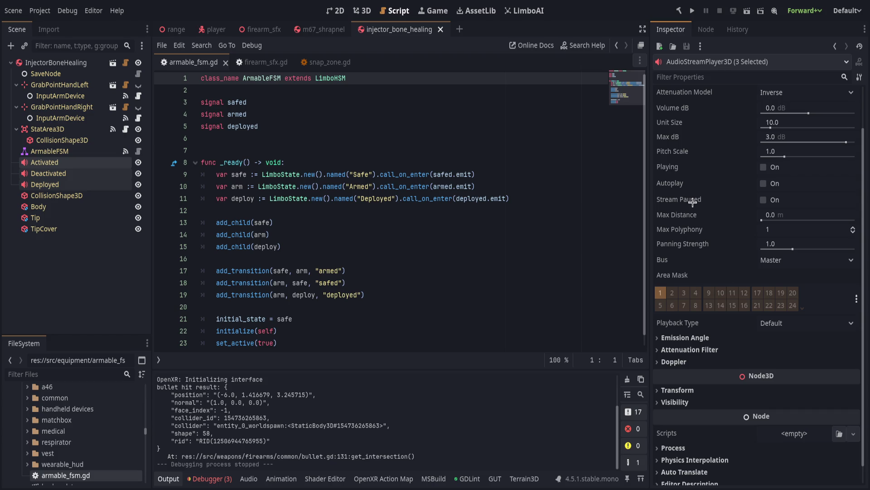
Step: Select the InjectorBoneHealing root and add a plain Node child under it
click(89, 293)
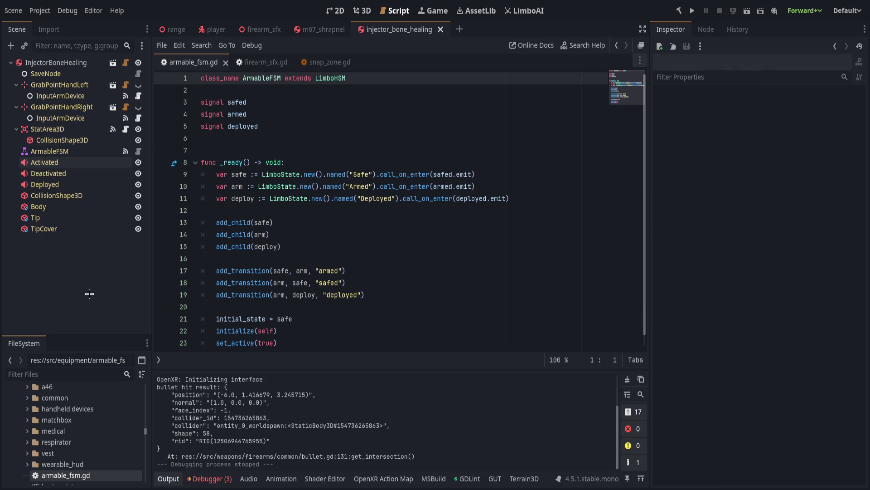
click(54, 63)
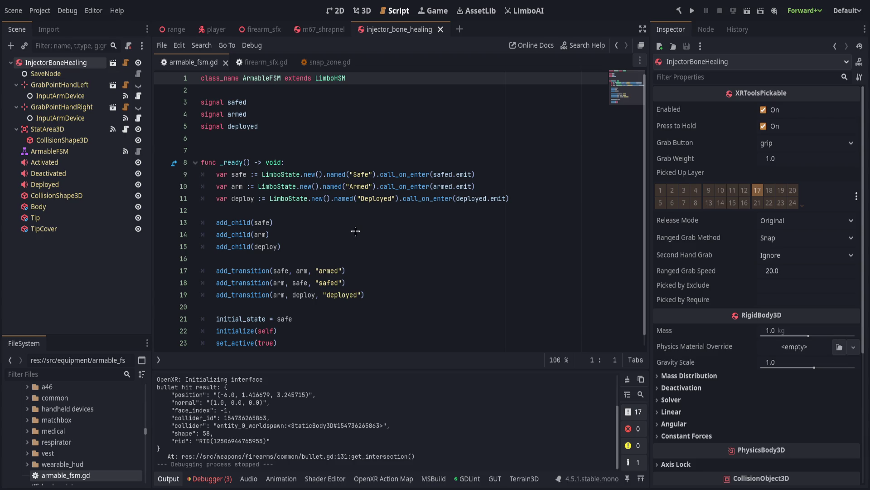
key(ctrl+a)
key(Return)
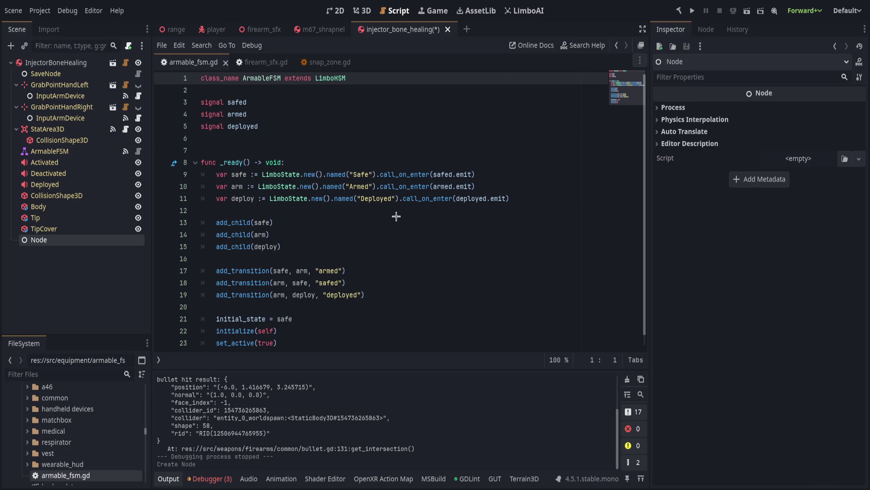
Step: Attach a new audio_ready_pause.gd script to the new plain Node
click(58, 240)
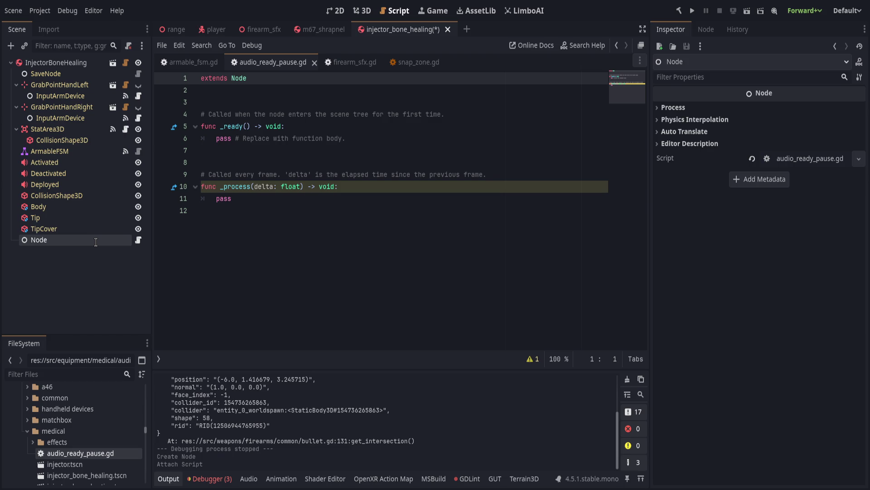
Step: Rename the node AudioReadyPause and declare class_name AudioReadyPause in its script
text(AudioReadyPause)
key(Return)
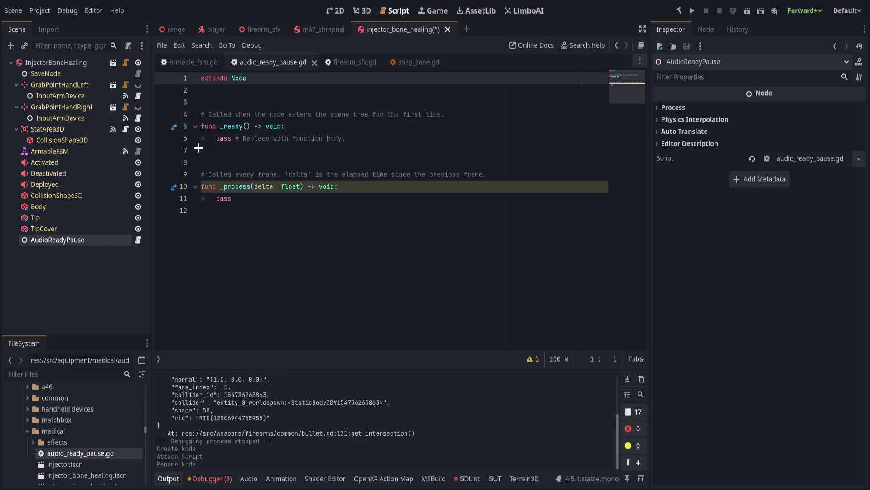
text(class_name Au)
text(dioReady)
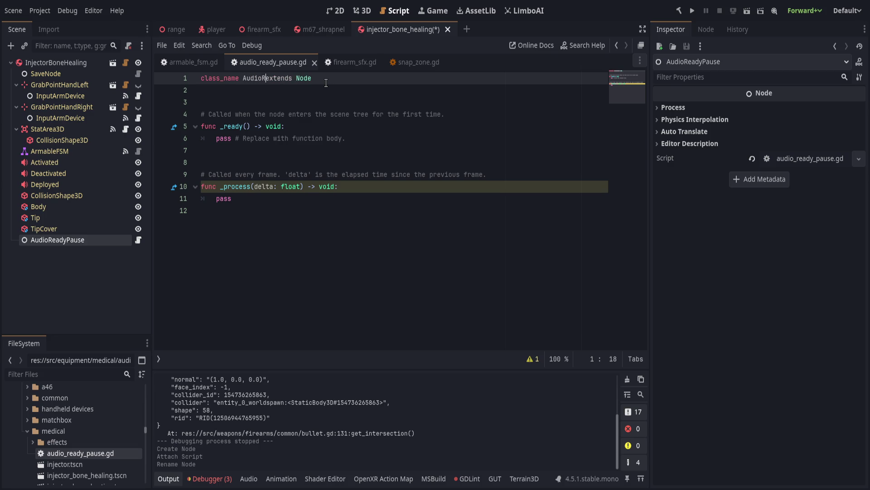
text(Pause e)
Step: Add an exported players variable typed as an Array of AudioStreamPlayer
click(311, 90)
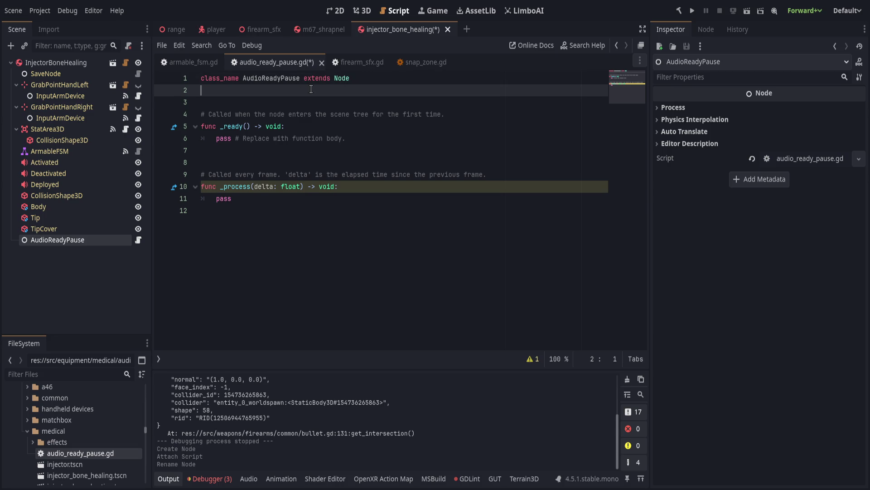
key(Return)
text(@export var )
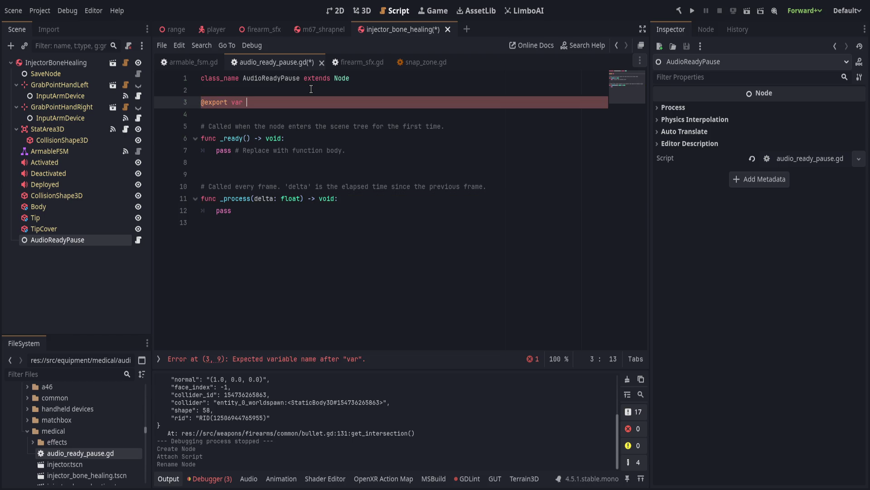
text(players : )
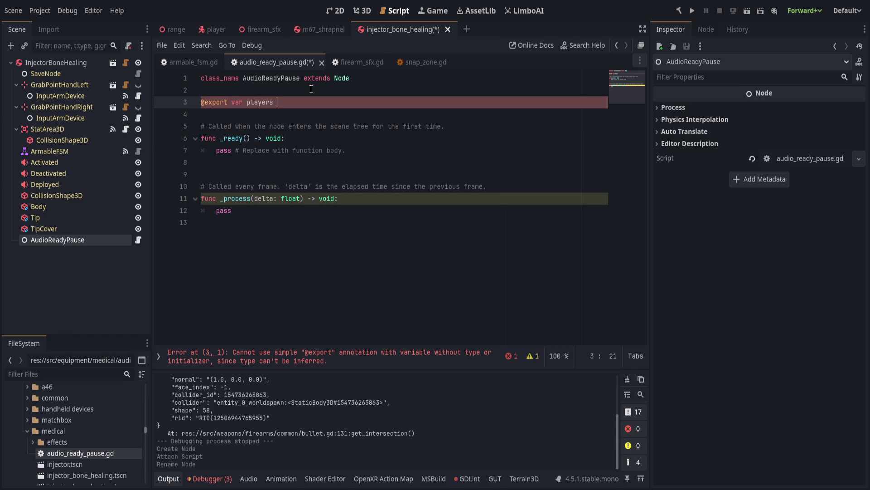
text(AudioStreamPla)
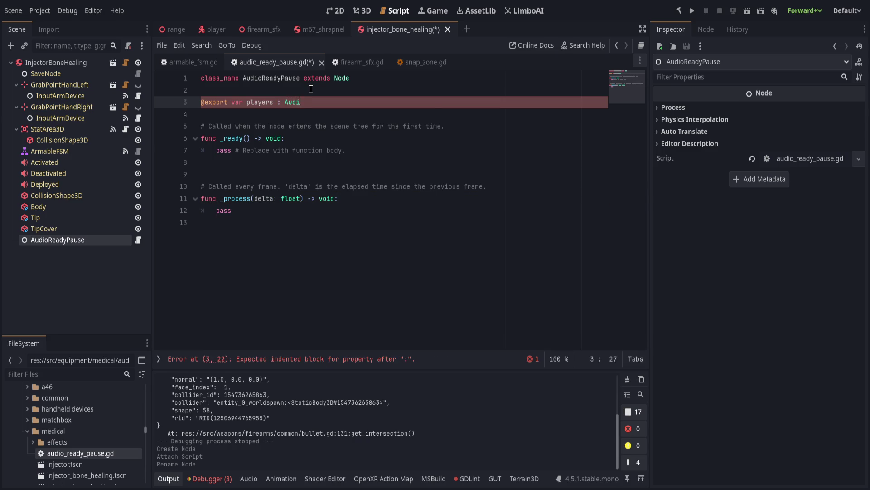
text(yer3d)
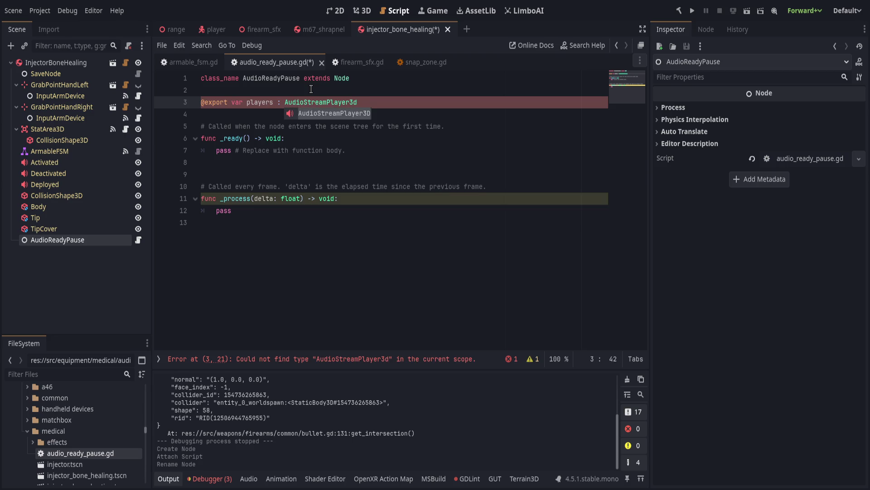
key(BackSpace)
key(BackSpace)
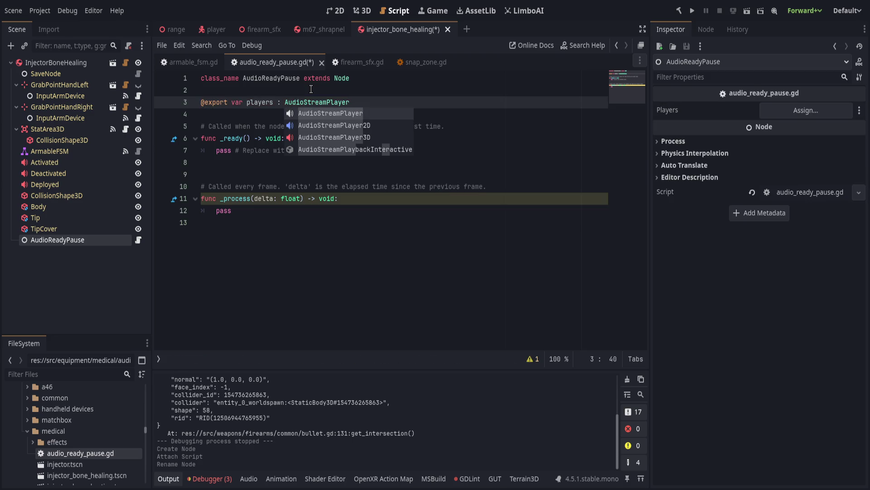
key(ctrl+shift+Left)
text([)
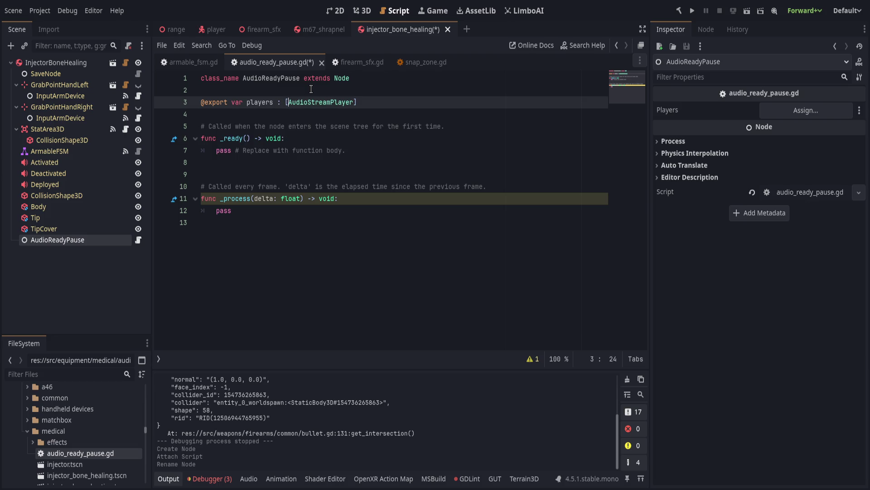
text(Array)
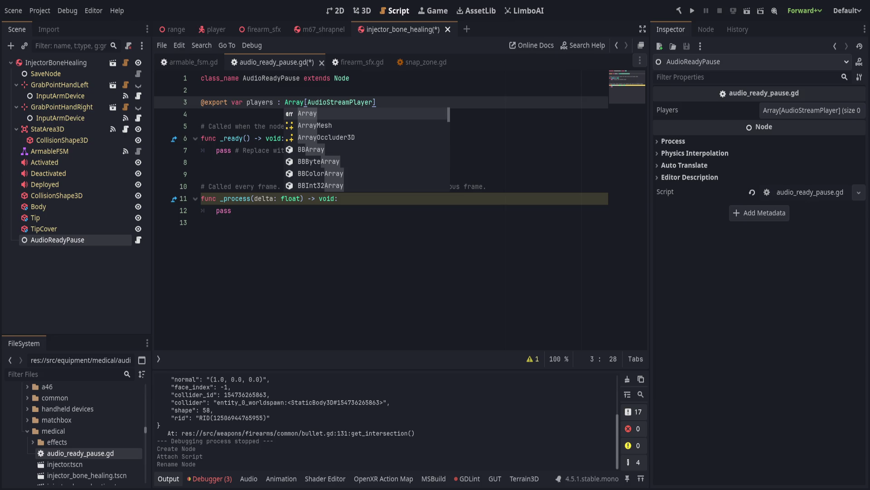
Step: Delete the unused _process function and clear the placeholder pass from _ready
click(379, 211)
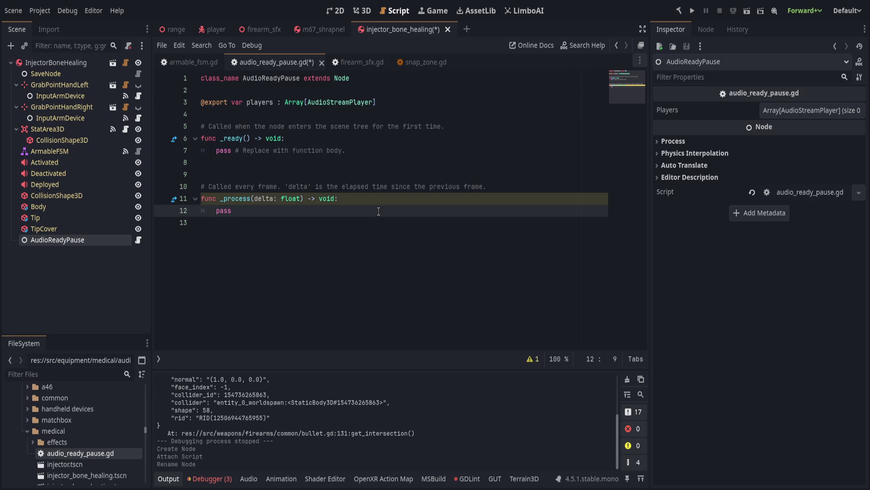
drag(252, 222, 336, 175)
key(BackSpace)
click(372, 157)
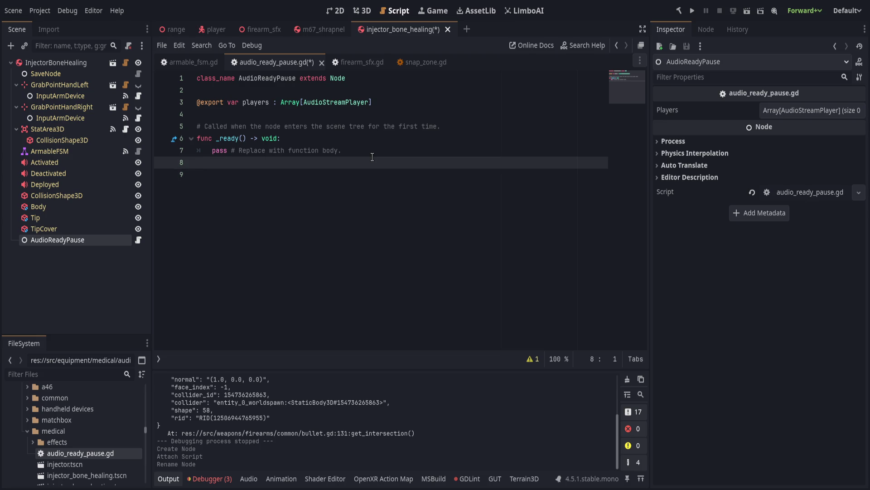
key(Return)
key(Up)
key(Up)
key(Home)
key(shift+End)
key(BackSpace)
Step: In _ready, loop 'for p in players:' setting p.stream_paused = true
text(players.)
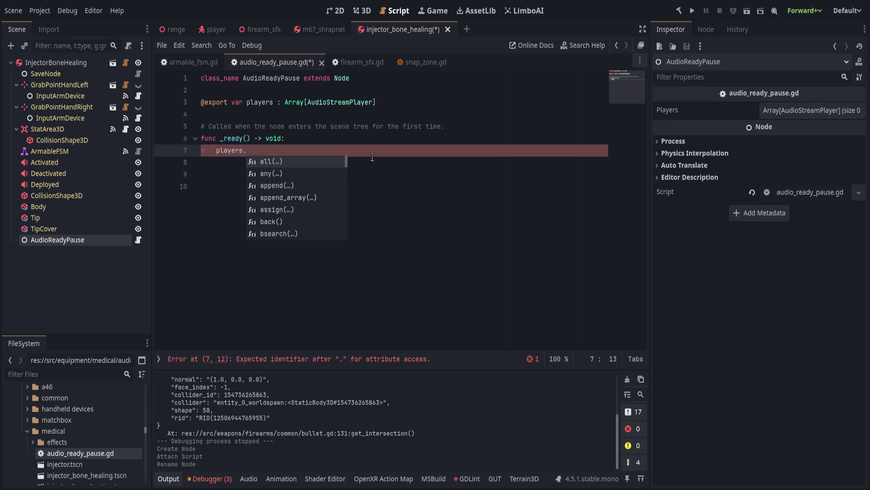
key(BackSpace)
key(BackSpace)
key(BackSpace)
text(for p in players:)
key(Return)
text(p.s)
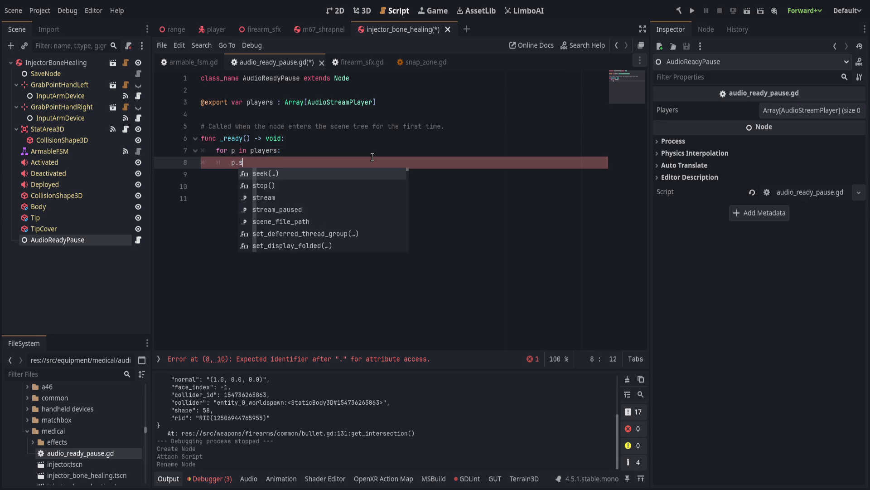
text(tream_paused)
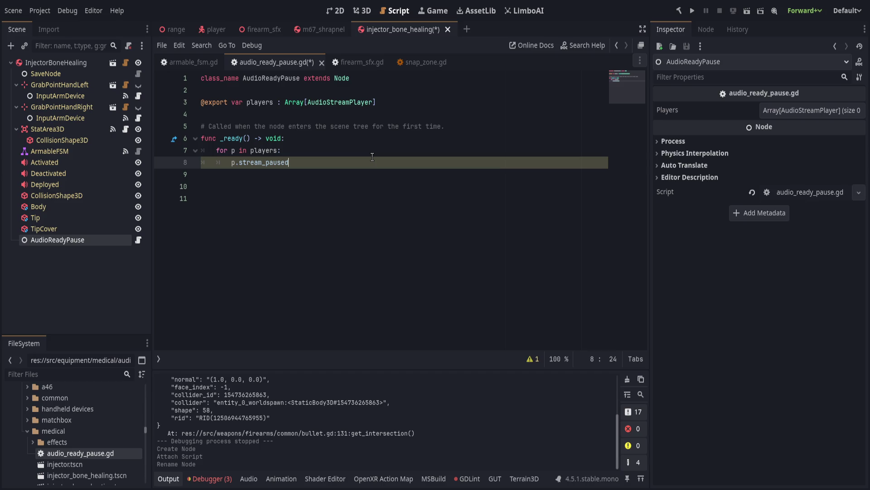
text(true)
key(Return)
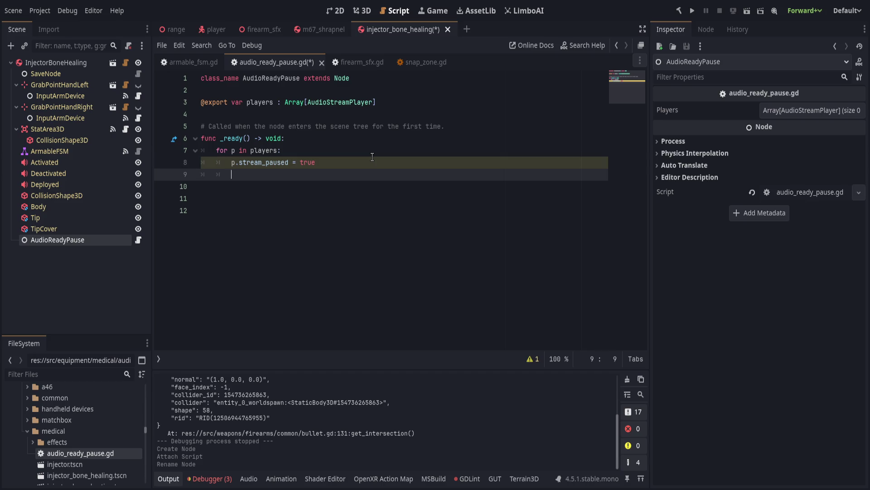
Step: Add p.set_deferred("stream_paused", false) inside the loop, fixing typos, and save
text(.set_de)
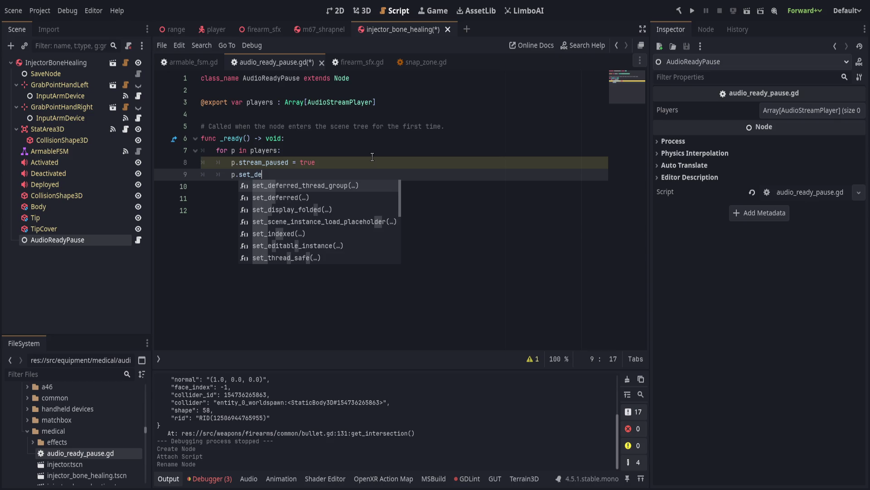
text(ff)
key(BackSpace)
text(erd())
key(BackSpace)
key(BackSpace)
key(BackSpace)
text(set_deferred)
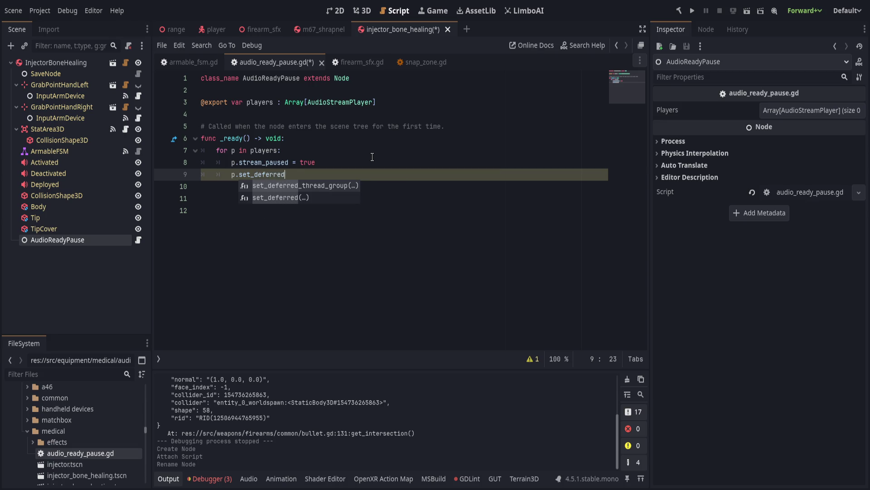
text(("stream_paused")
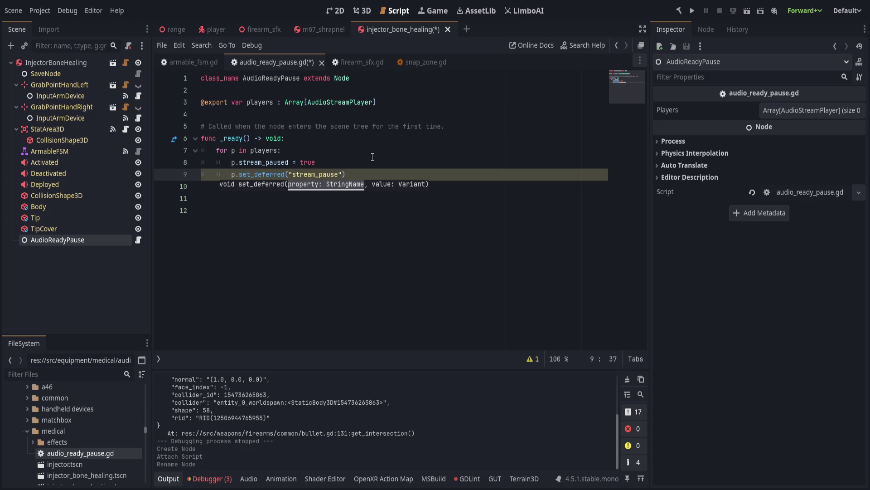
text( = false))
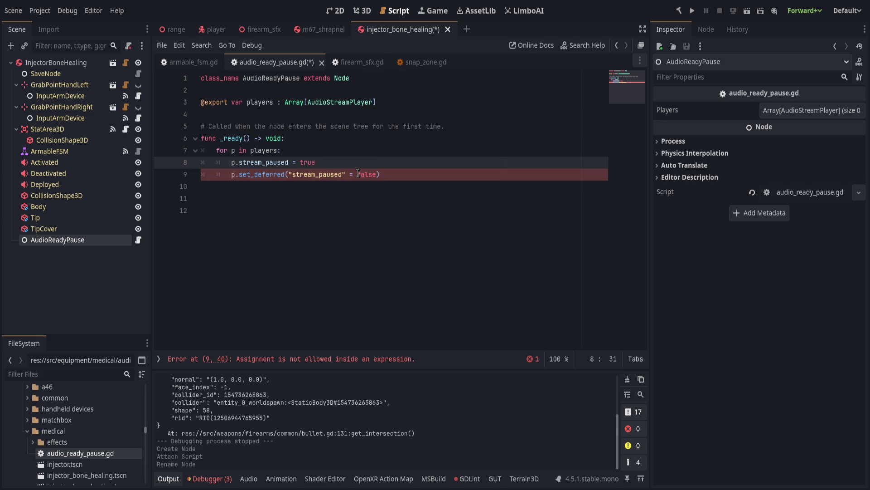
click(358, 173)
key(BackSpace)
key(BackSpace)
key(BackSpace)
text(,)
click(404, 164)
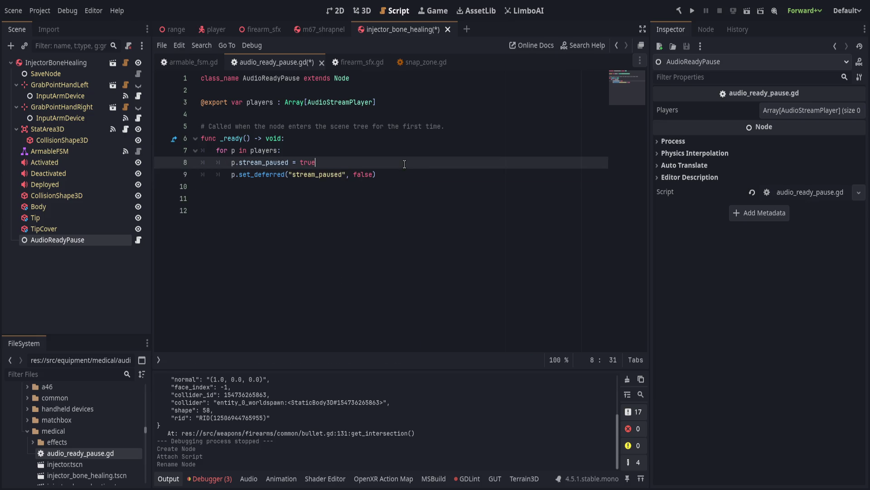
click(398, 175)
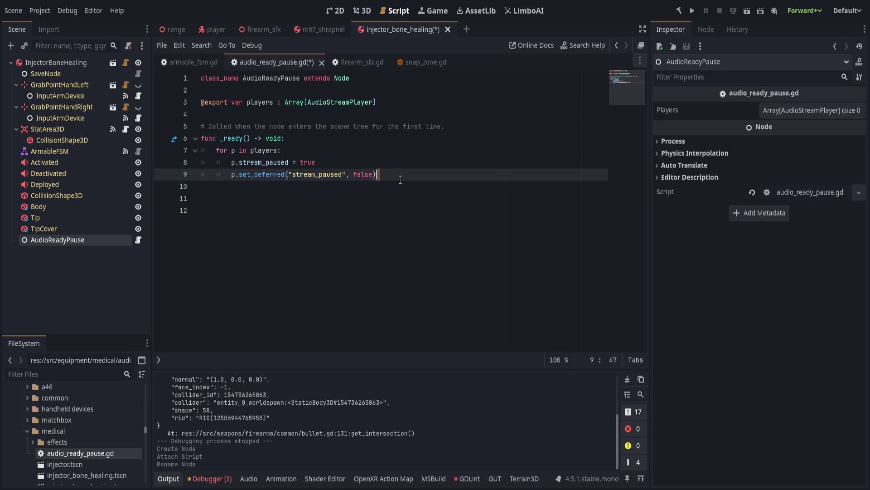
key(ctrl+s)
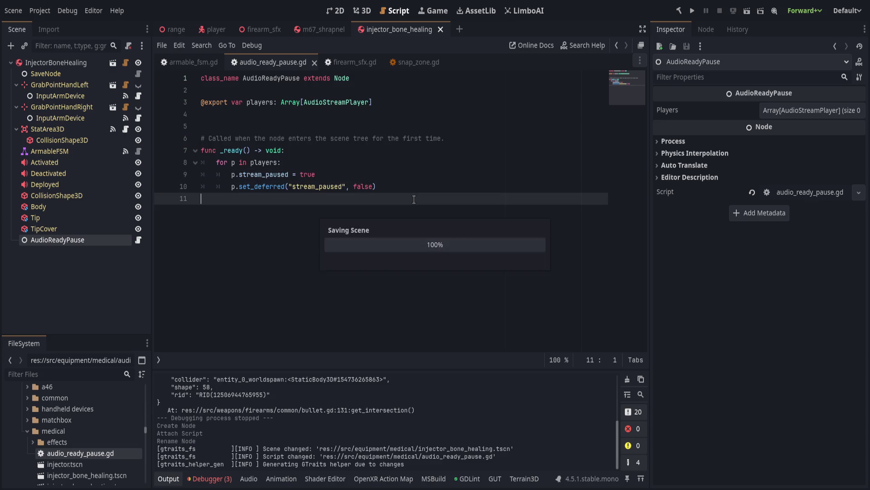
Step: Move AudioReadyPause to the top of the scene tree above SaveNode
mouse_move(63, 240)
mouse_down()
mouse_move(71, 143)
mouse_move(68, 239)
mouse_move(68, 105)
mouse_move(58, 68)
mouse_up()
click(367, 186)
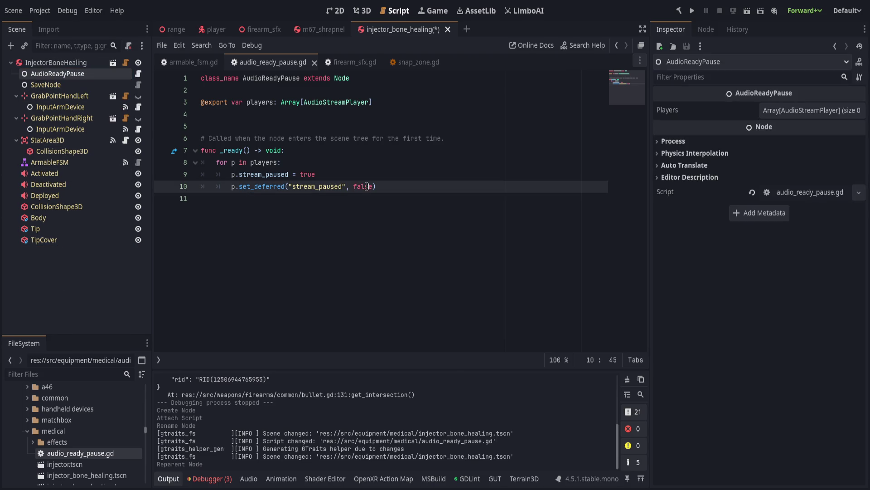
click(364, 6)
Step: Try dragging the three sound players into Players, then give the list three slots
click(791, 109)
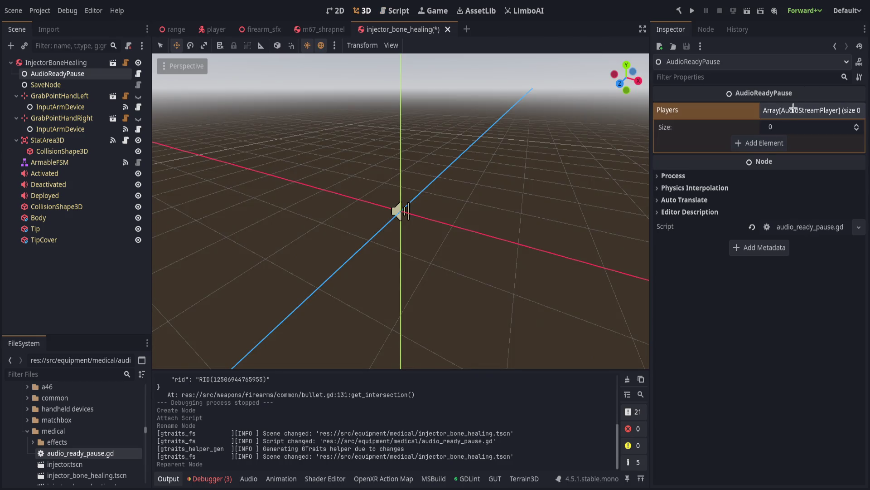
click(73, 175)
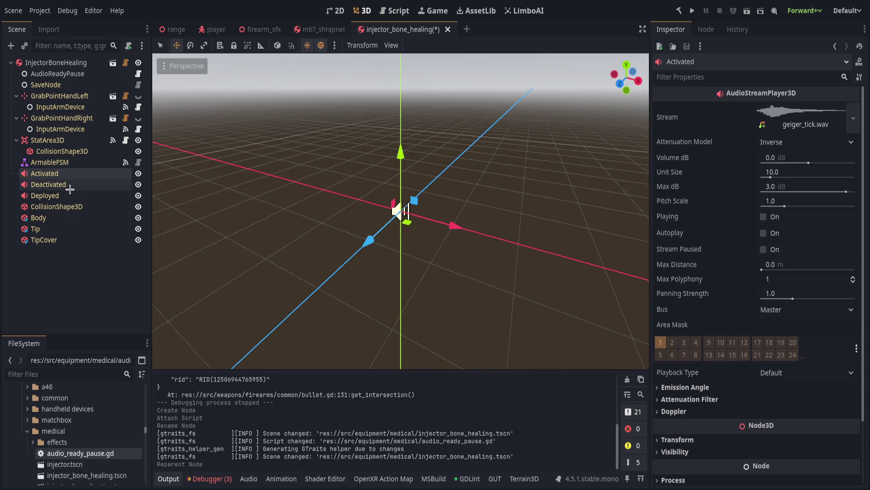
shift+click(68, 195)
drag(69, 174, 72, 75)
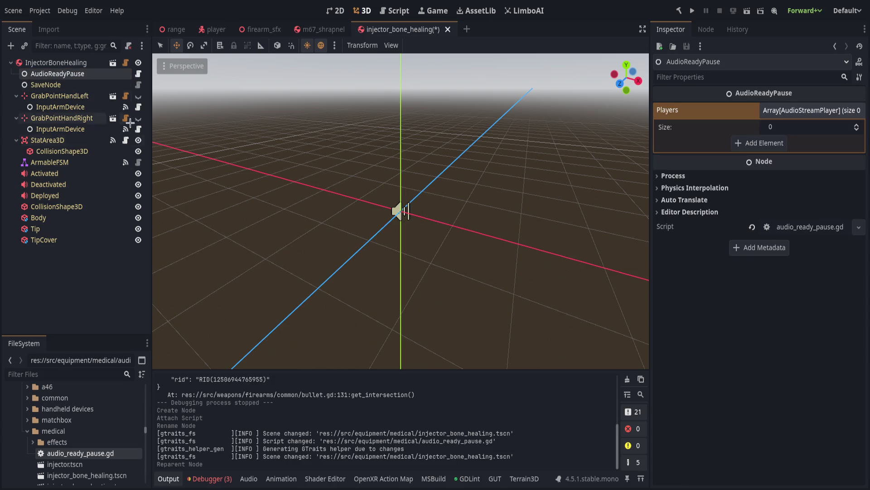
shift+click(67, 176)
click(68, 195)
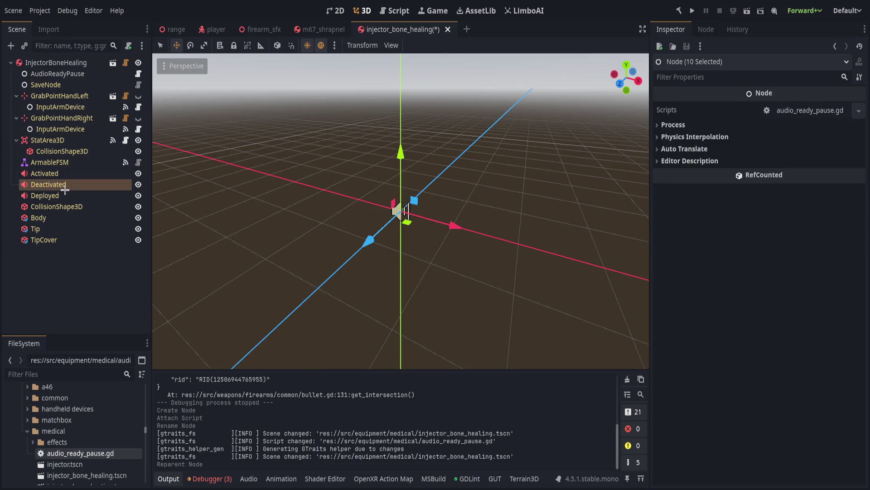
click(59, 73)
click(782, 145)
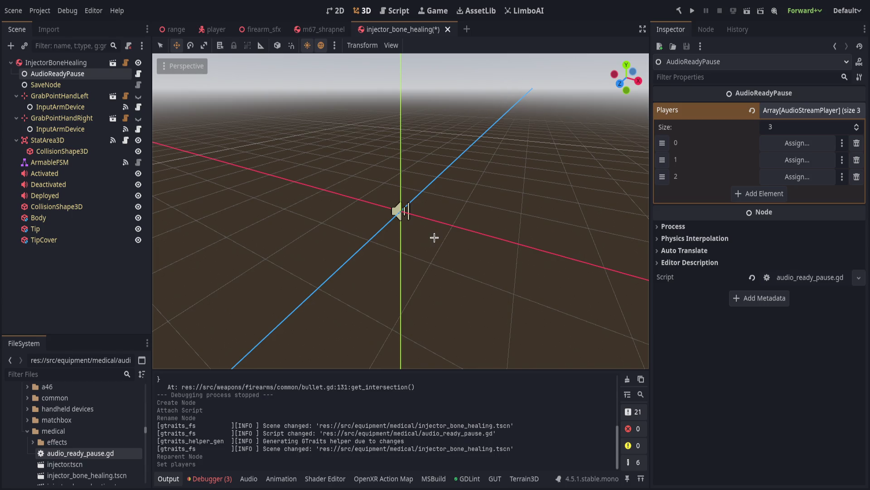
click(390, 11)
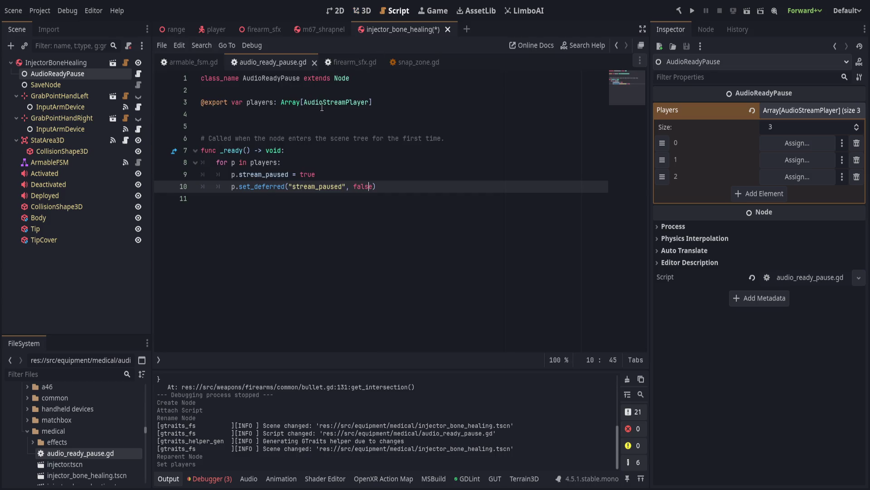
Step: Change players to Array[AudioStreamPlayer3D] on line 3 and save
click(374, 102)
text(3D)
key(ctrl+s)
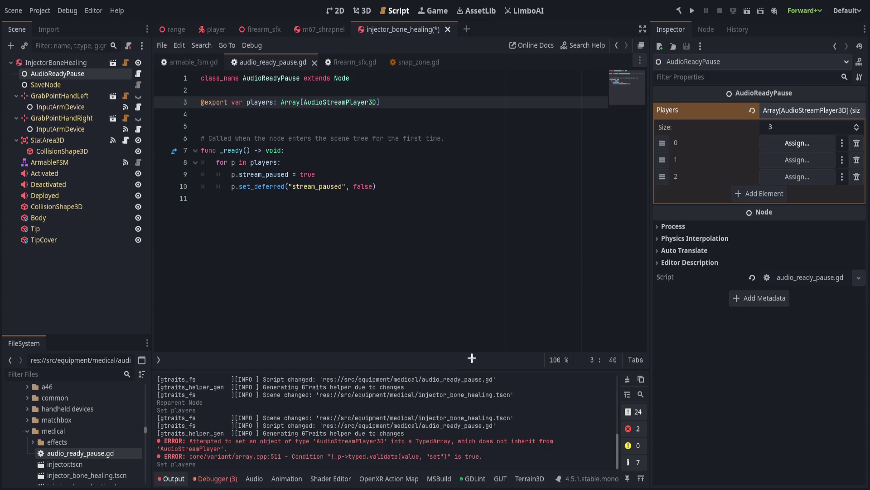
shift+click(396, 235)
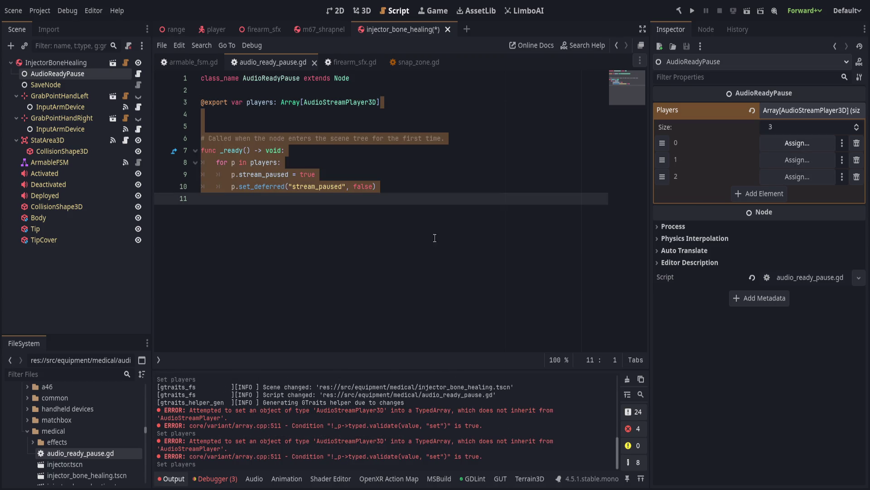
key(ctrl+s)
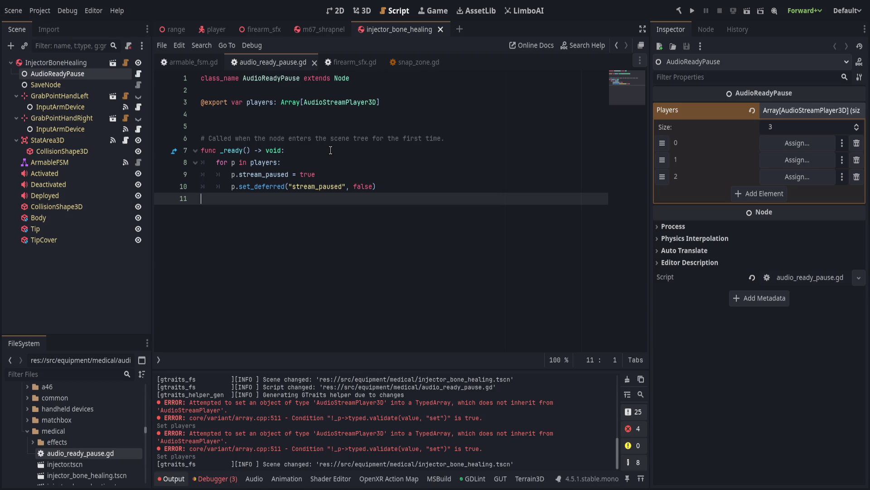
Step: Fill Players with Activated, Deactivated and Deployed, delete the extra empty slots, and save
click(109, 239)
click(57, 74)
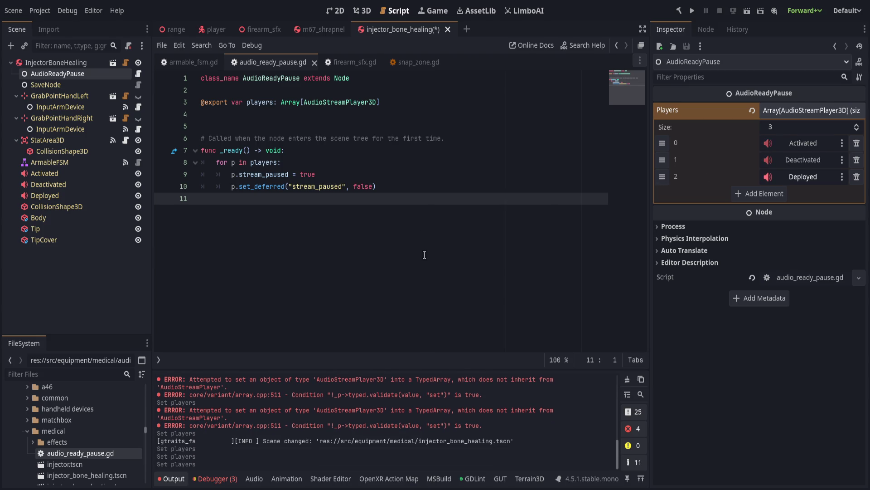
click(59, 173)
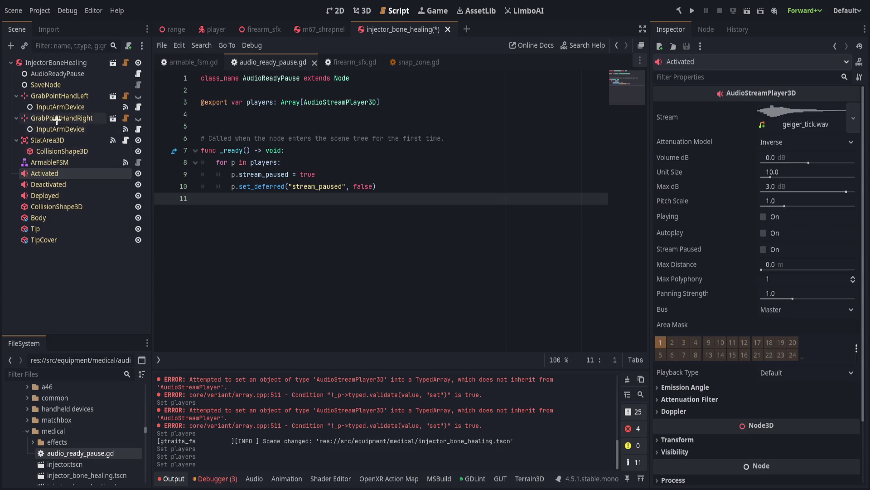
click(59, 84)
click(58, 73)
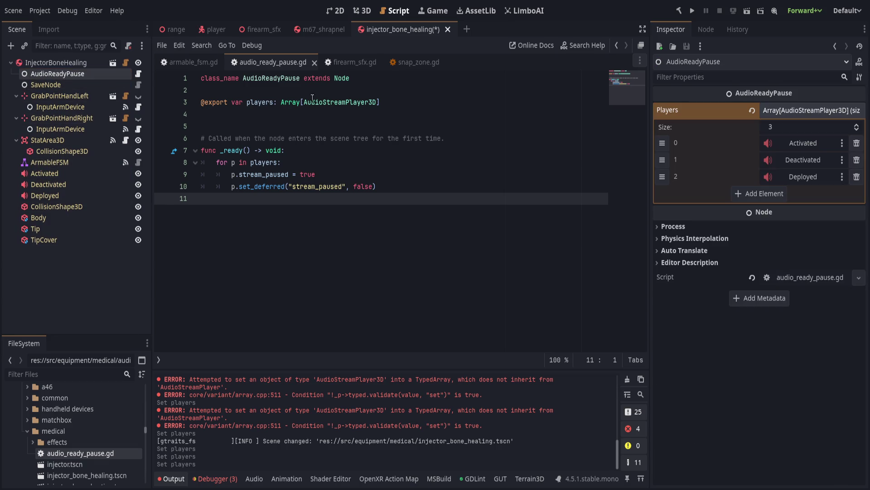
click(765, 194)
click(766, 211)
click(766, 224)
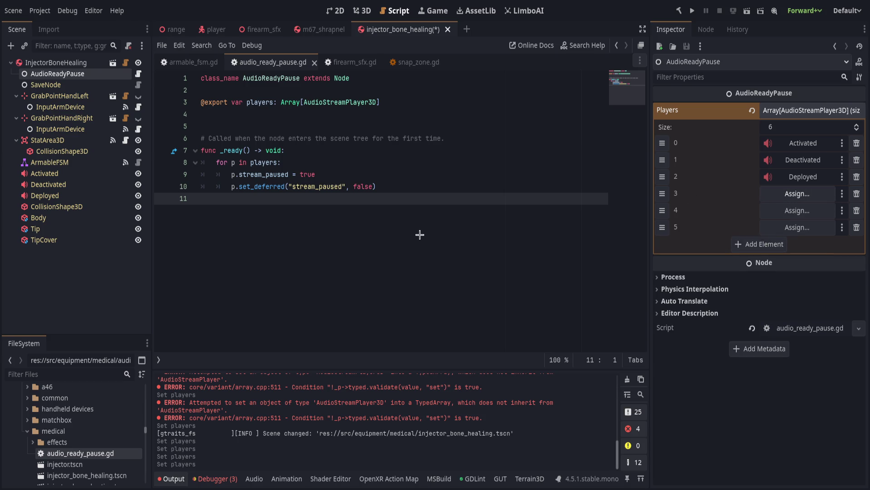
click(856, 195)
click(856, 194)
click(856, 195)
key(ctrl+s)
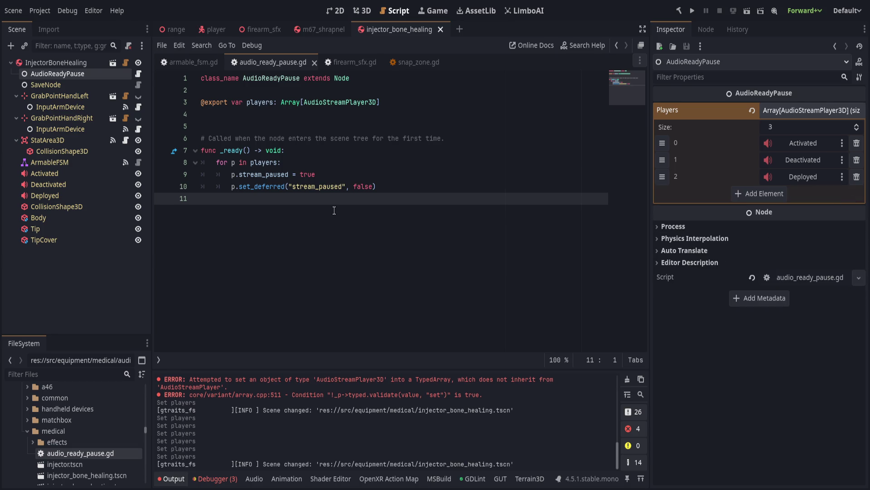
Step: Insert a check line after the for loop, indent both pause lines under it, and save
click(349, 163)
key(Return)
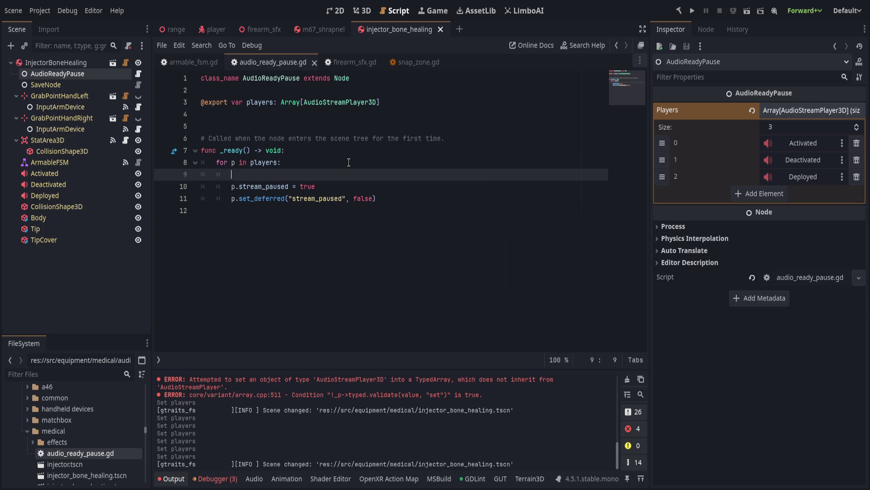
text(:)
key(Down)
key(shift+Down)
key(Tab)
key(End)
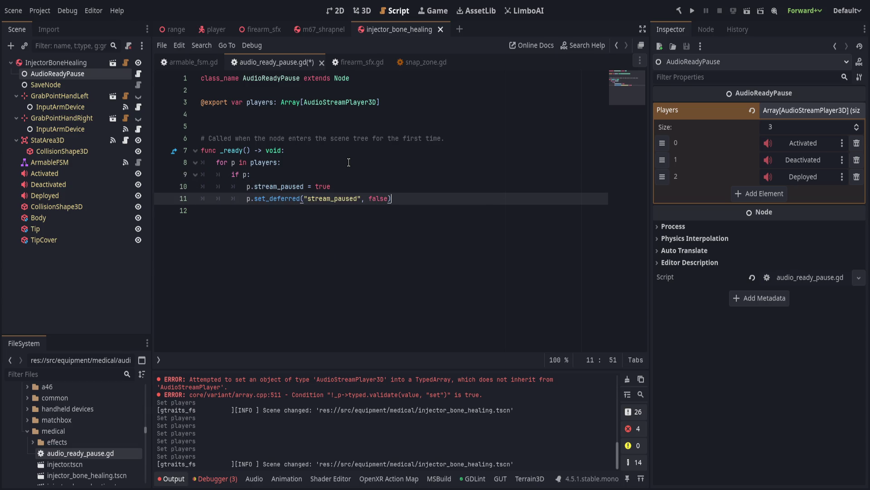
key(ctrl+s)
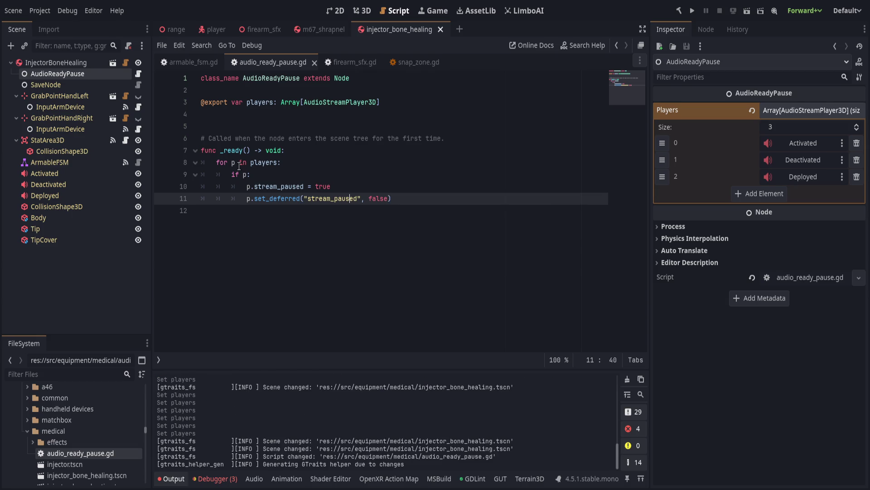
Step: Type p as AudioStreamPlayer3D, delete the null-check line, dedent the body, and run with F5
click(236, 165)
text(: Audio)
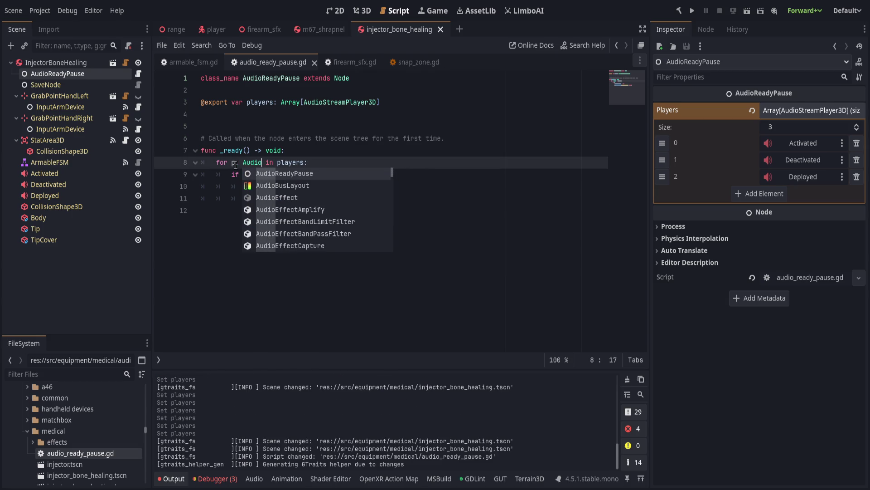
text(StreamPlayer3D)
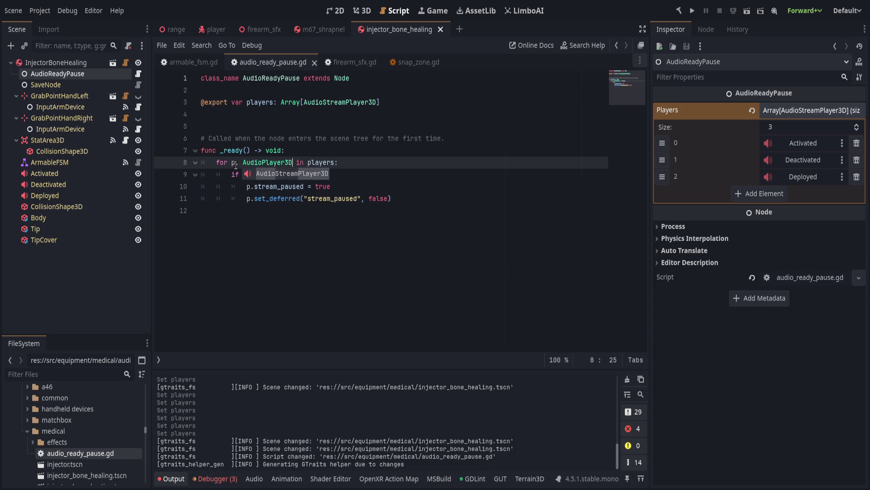
key(Down)
key(ctrl+shift+k)
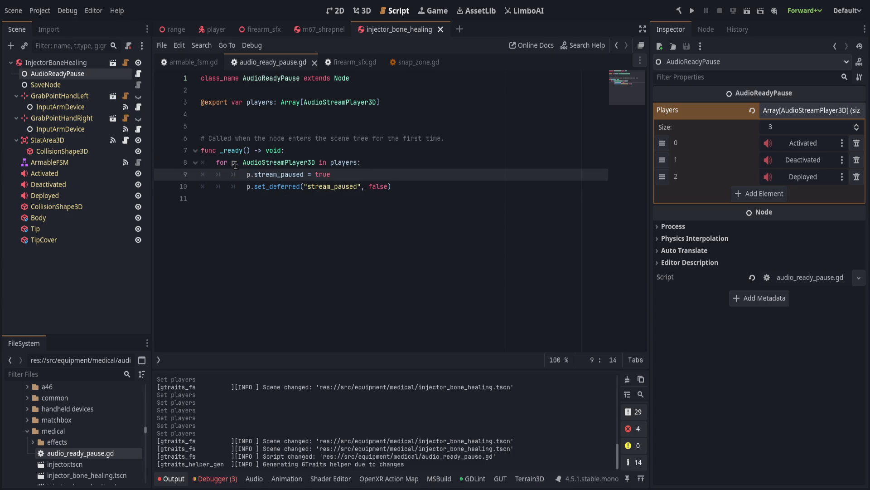
drag(255, 174, 277, 187)
key(shift+Tab)
click(762, 194)
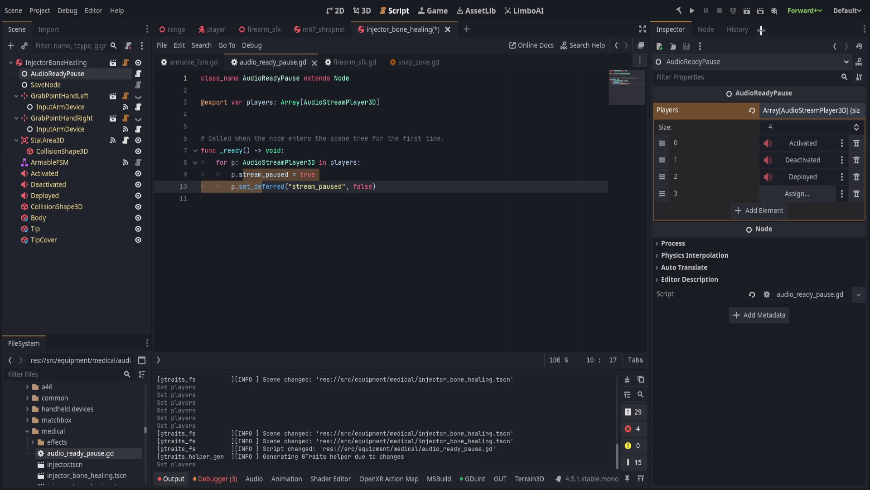
key(F5)
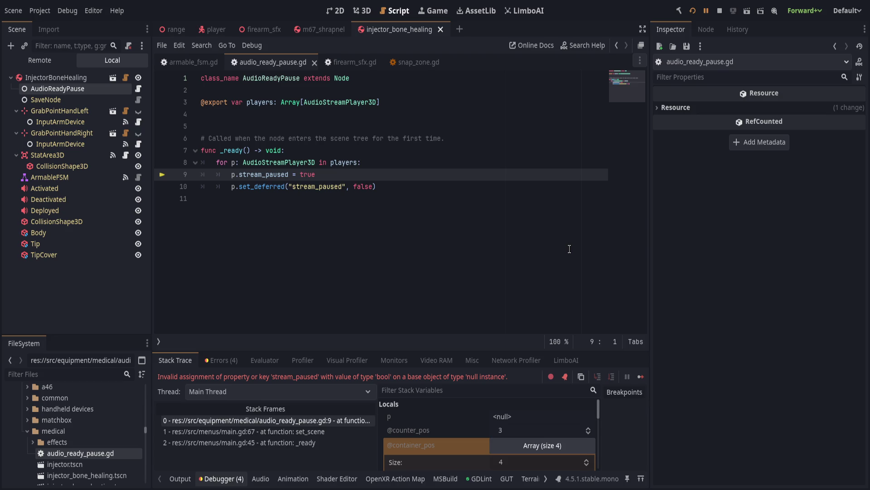
Step: Add an 'if p:' check after the for line and indent both pause lines under it
click(408, 165)
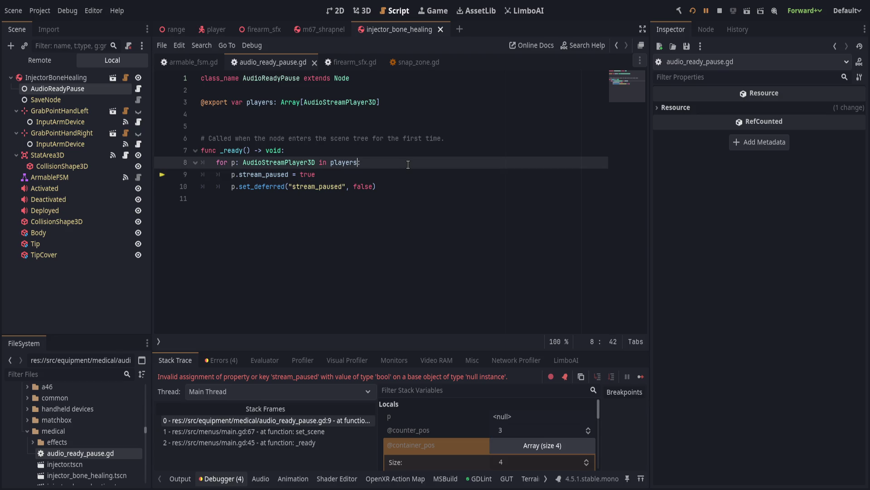
key(Return)
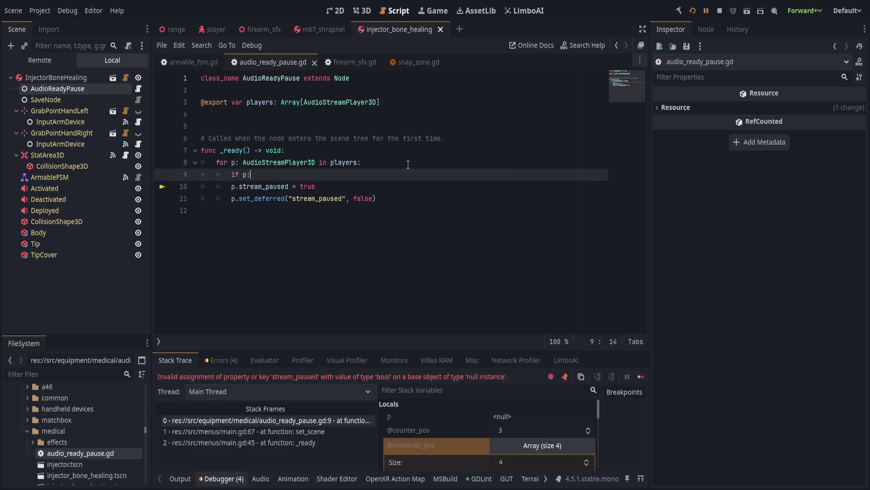
key(Down)
key(shift+Down)
key(shift+End)
key(Tab)
Step: Save the fix and restart the running game
key(ctrl+s)
click(357, 198)
click(692, 10)
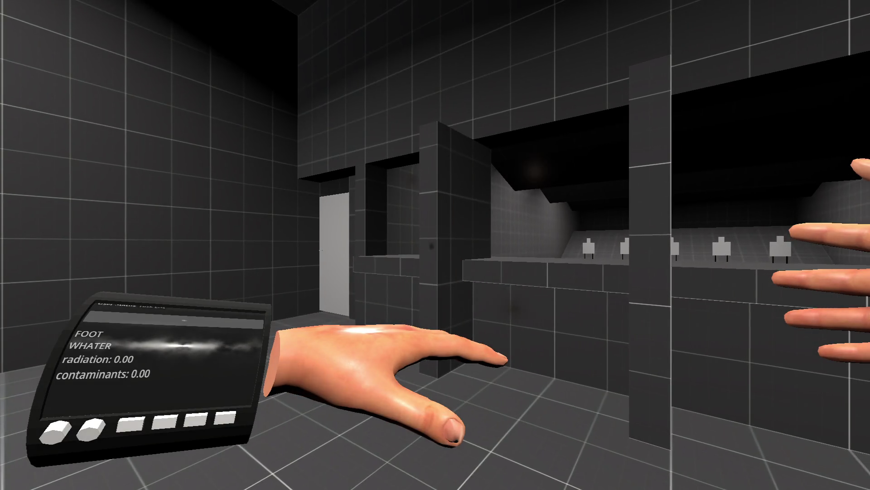
Step: Quit the play-tested game with F8, leaving zero errors in the output log
key(F8)
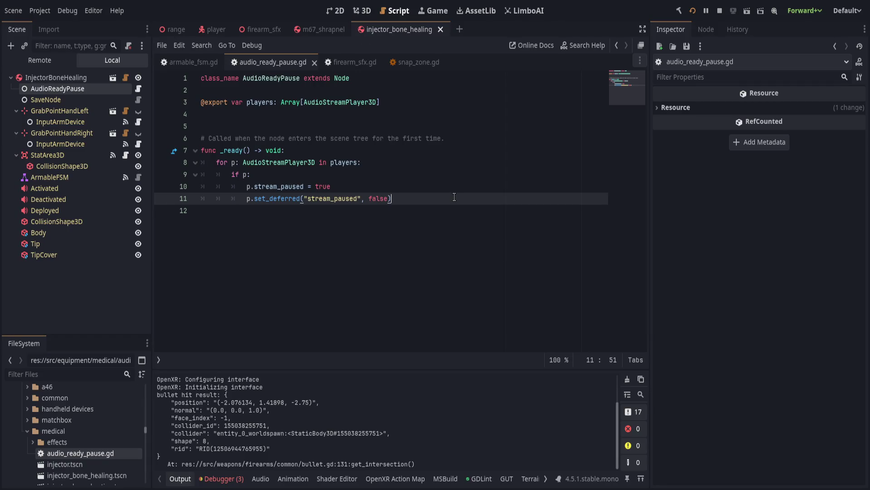
Step: Pause and unpause the Activated, Deactivated and Deployed streams, then toggle Stream Paused on Activated alone
click(399, 187)
click(44, 188)
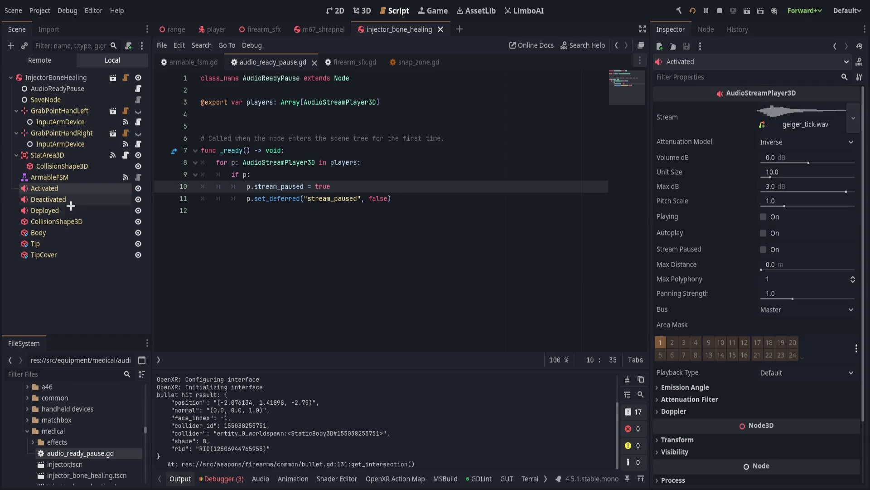
shift+click(45, 210)
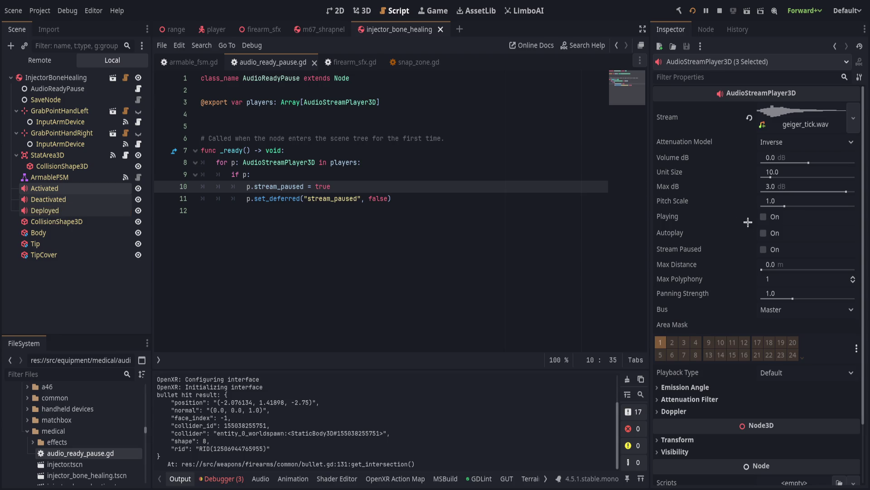
click(764, 249)
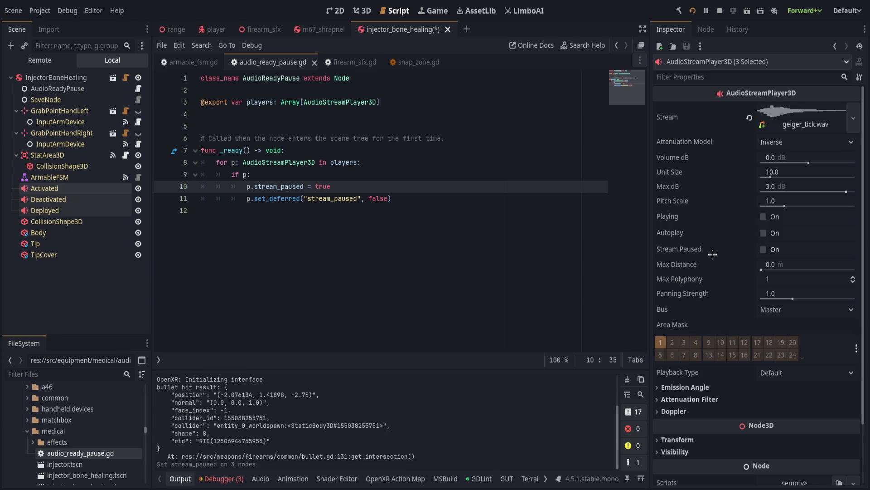
click(764, 249)
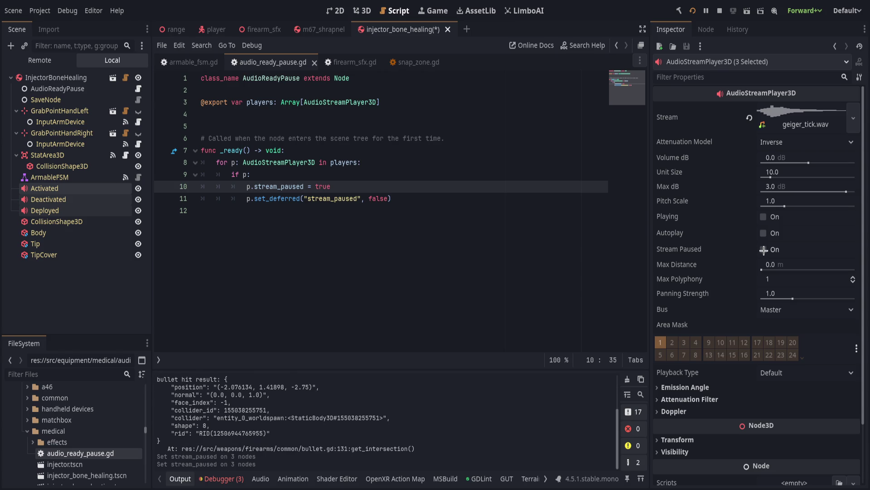
click(84, 186)
click(764, 249)
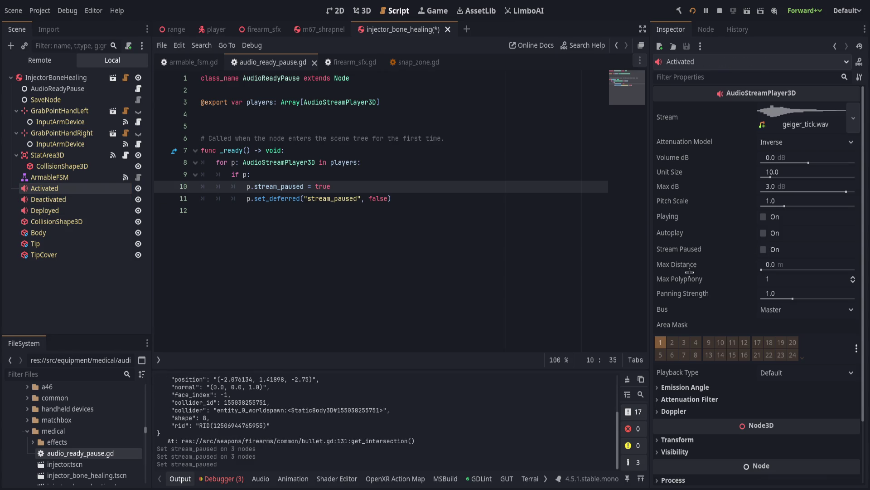
Step: Save the injector scene, stop the game, and switch Activated's Autoplay and Playing on then off
key(ctrl+s)
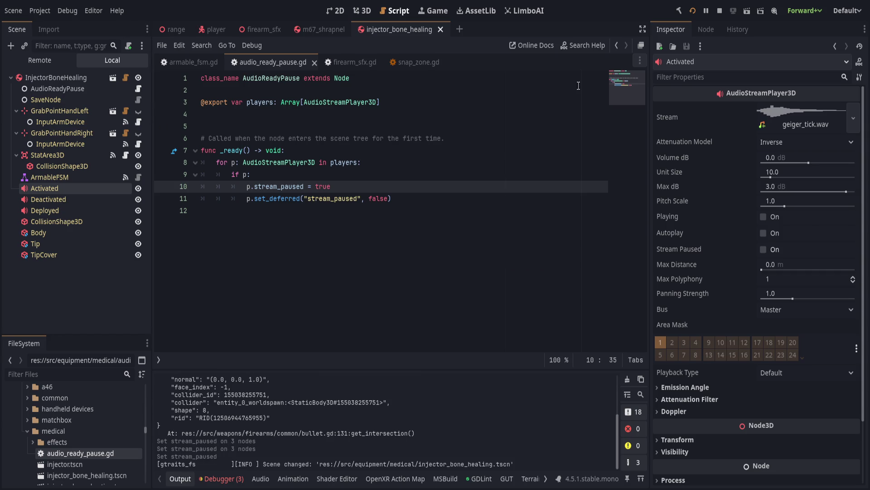
click(719, 10)
click(764, 233)
click(763, 216)
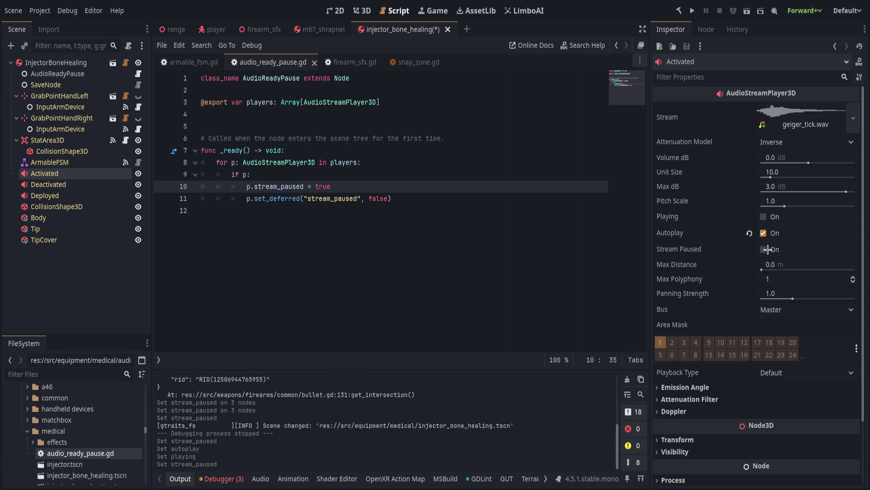
click(767, 218)
click(763, 233)
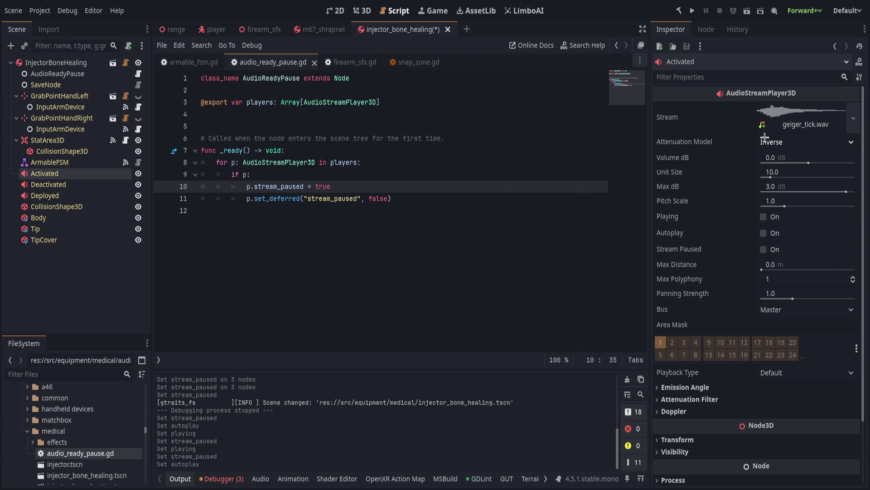
Step: Change set_deferred's property to playing, delete the stream_paused = true line, save, and run with F5
click(322, 198)
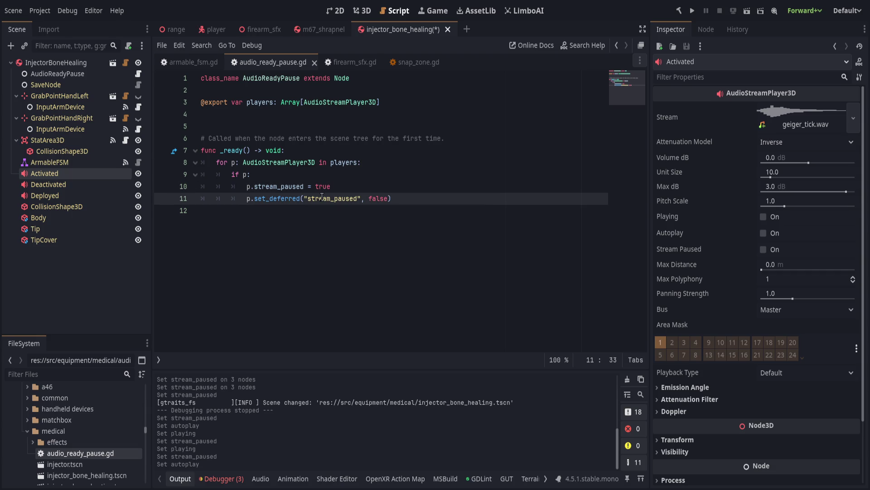
double_click(324, 198)
text(playing)
key(Up)
key(ctrl+shift+k)
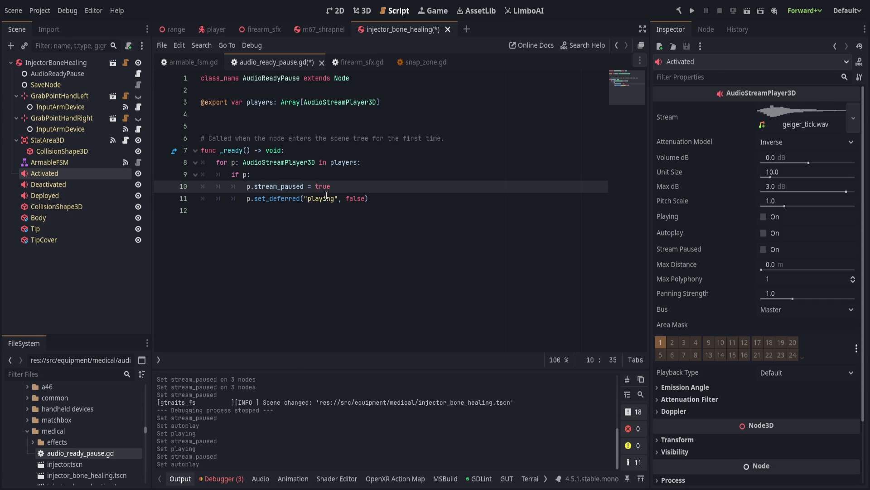
key(ctrl+s)
key(F5)
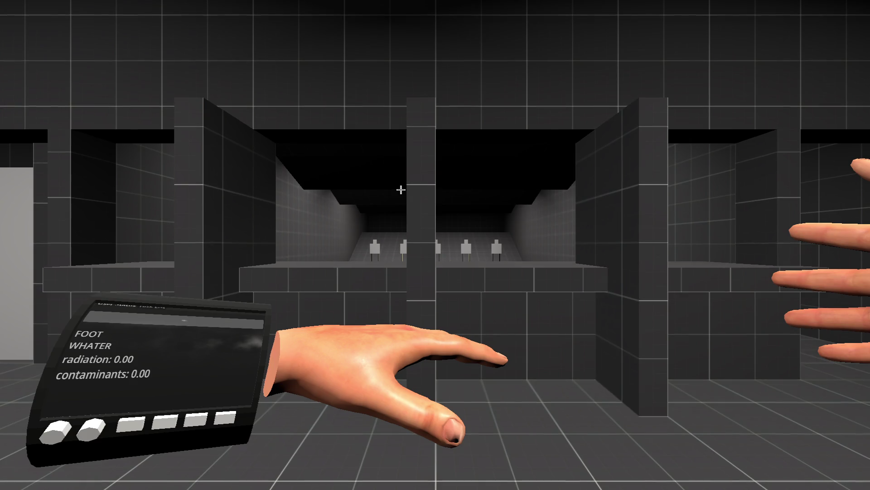
key(a)
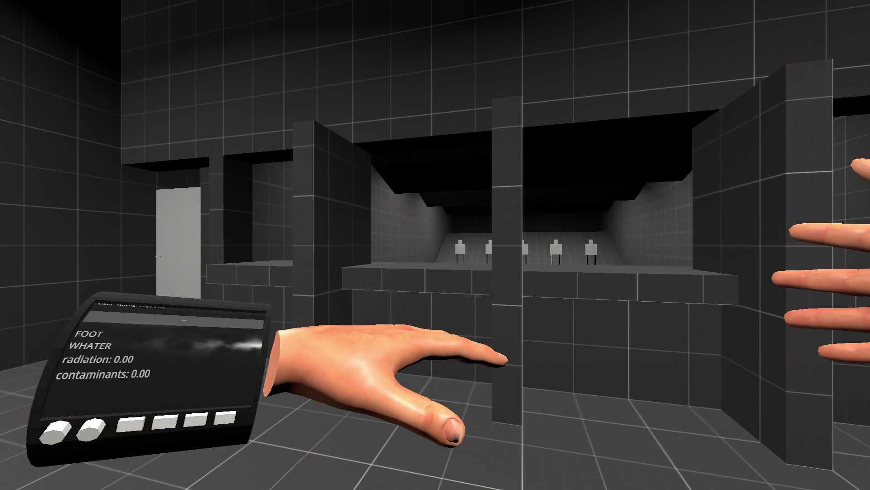
key(d)
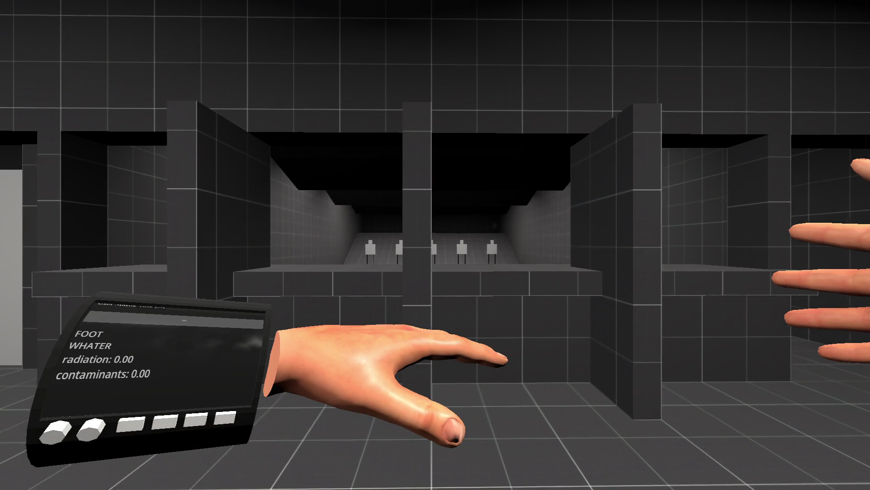
key(a)
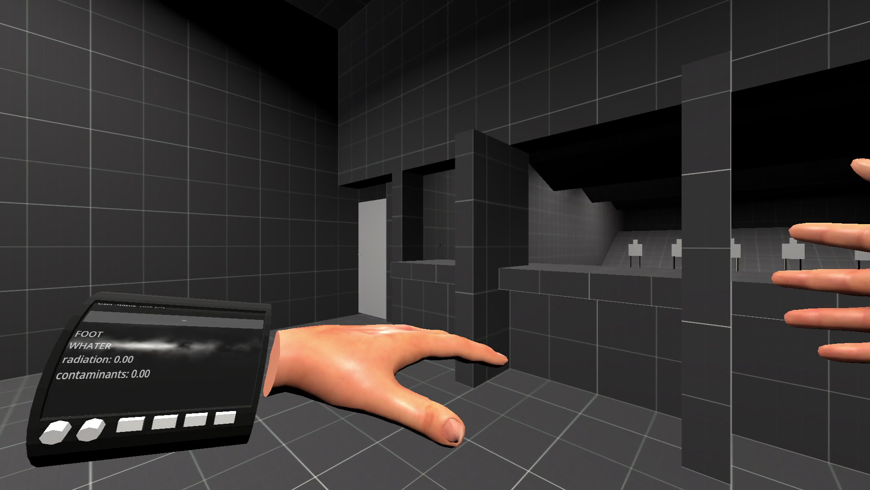
key(d)
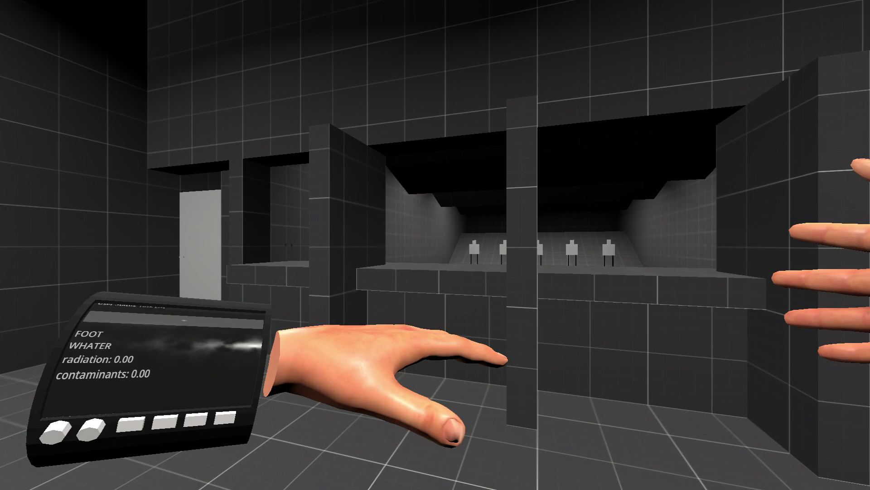
key(F8)
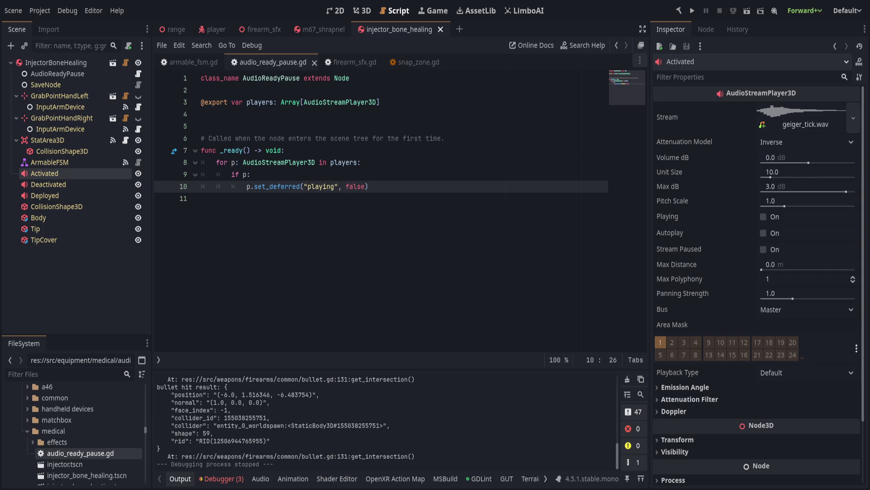
click(628, 379)
Step: Add p.playing = false inside the if p: block and save the script
click(451, 175)
key(Return)
text(p.play)
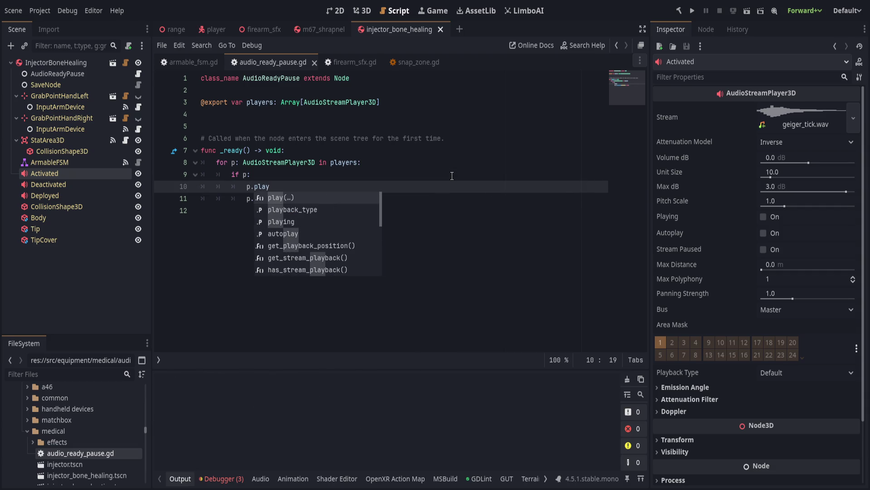
text(ing = false)
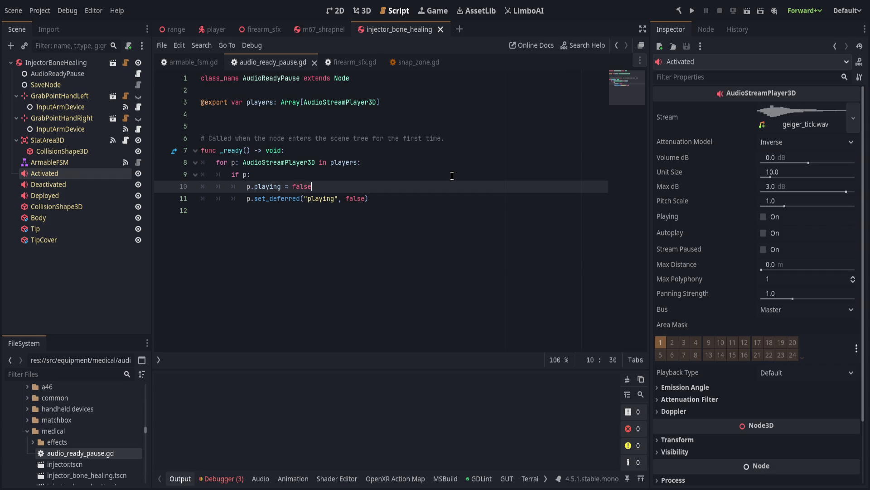
key(ctrl+s)
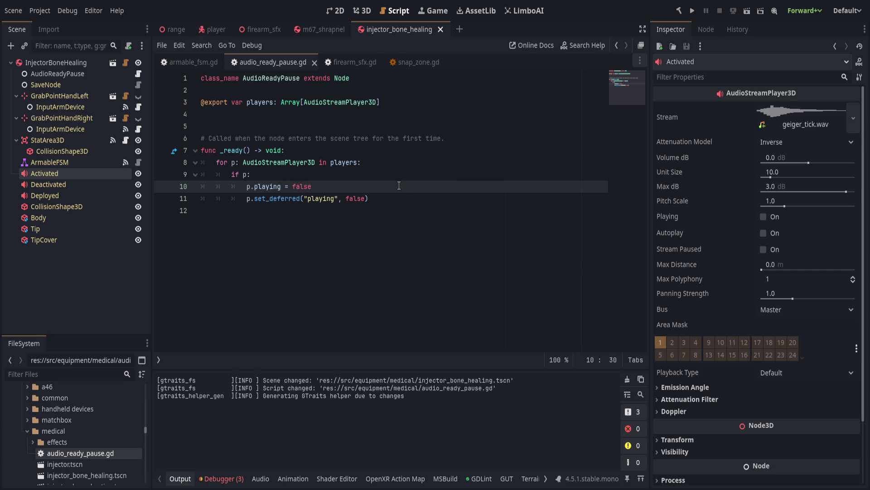
Step: Insert await owner.ready as the first line of _ready and save
click(449, 155)
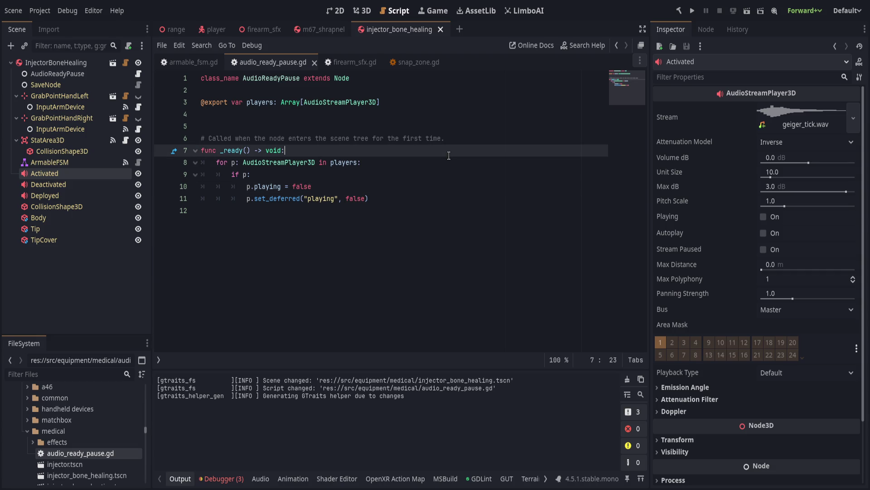
key(Return)
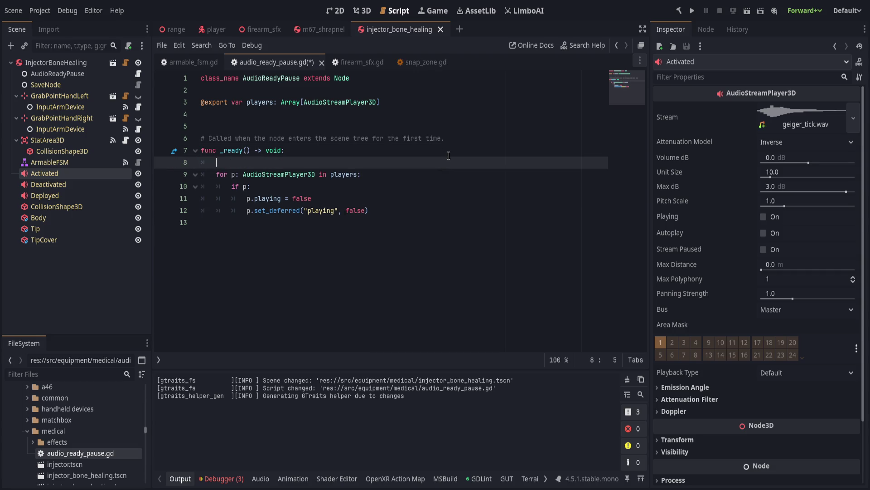
text(await owner.)
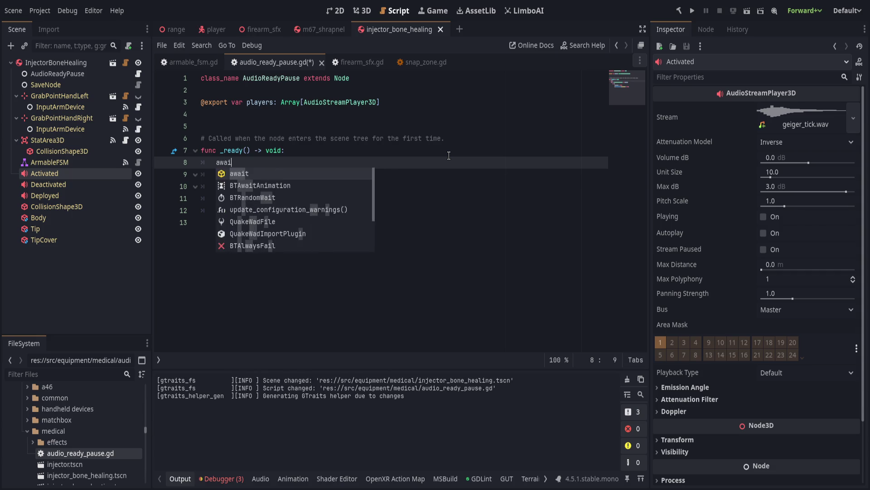
text(ready)
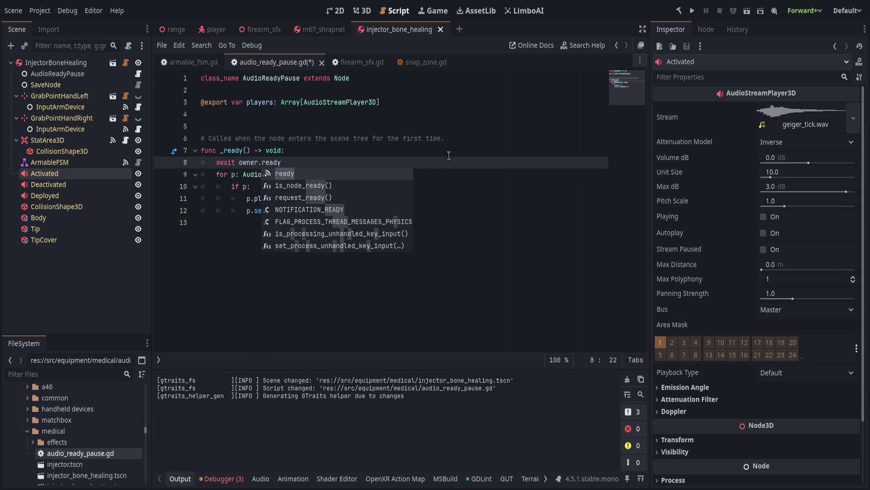
key(Escape)
key(ctrl+s)
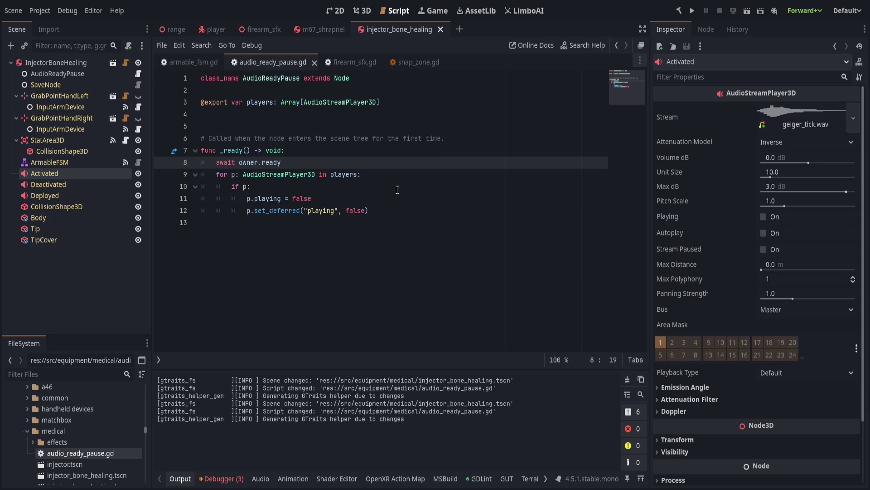
Step: Add a print("t") line under if p:, run the game with F5, then stop it with F8
key(Down)
key(Down)
key(Down)
click(420, 183)
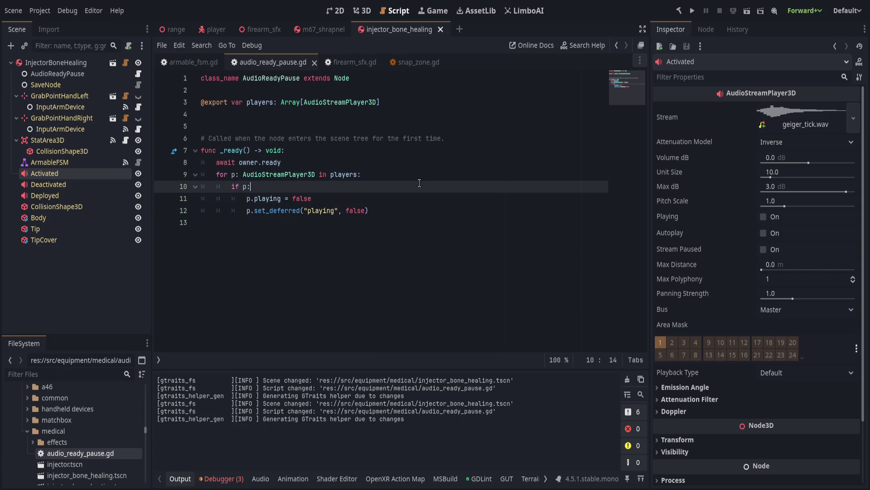
key(Return)
text(print("t)
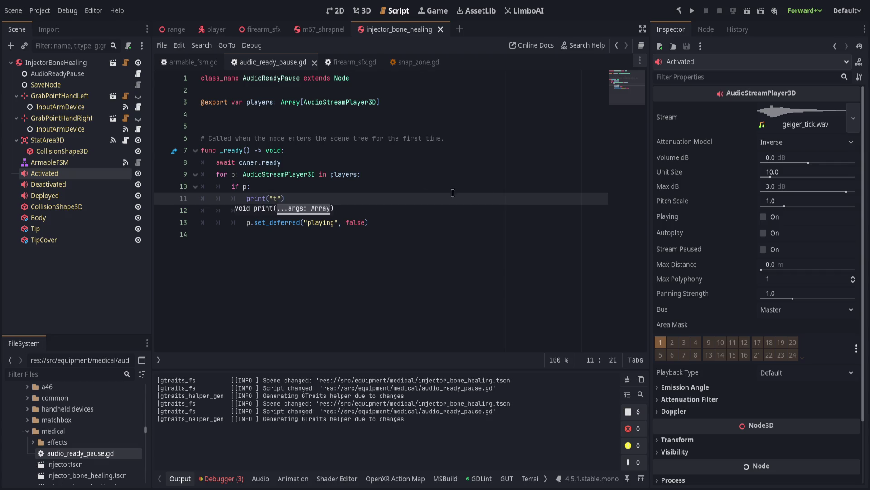
key(Home)
key(F5)
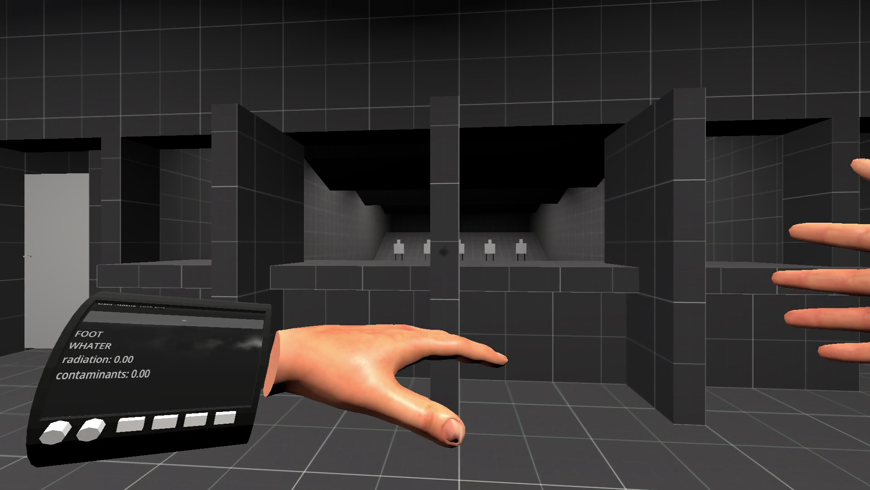
key(F8)
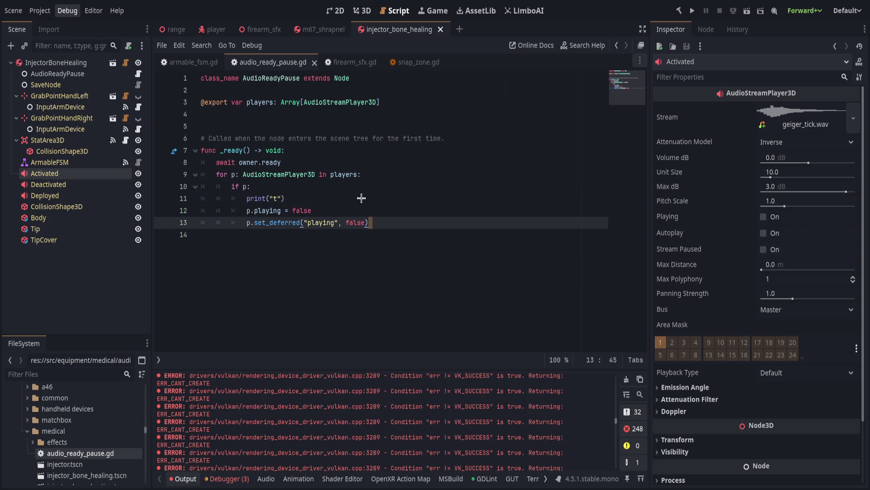
Step: Clear the Vulkan errors from the output, collapse the output panel, and undo an accidental paste
drag(360, 198, 398, 227)
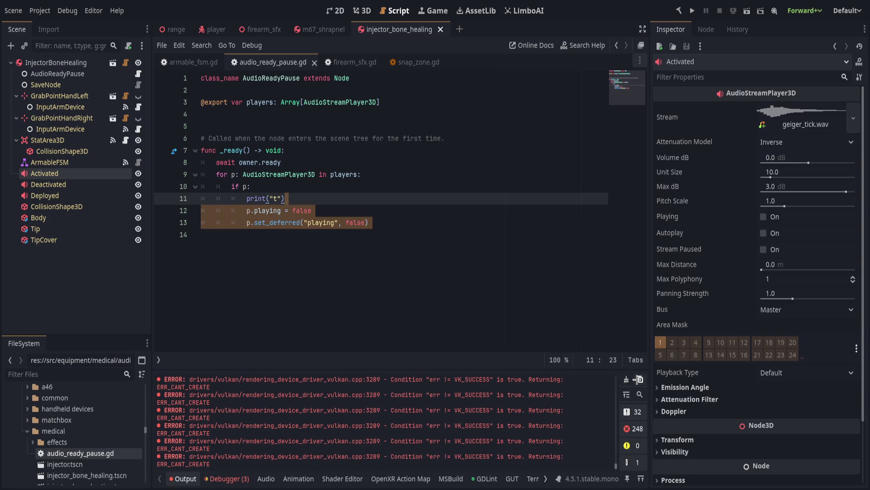
click(627, 378)
click(180, 478)
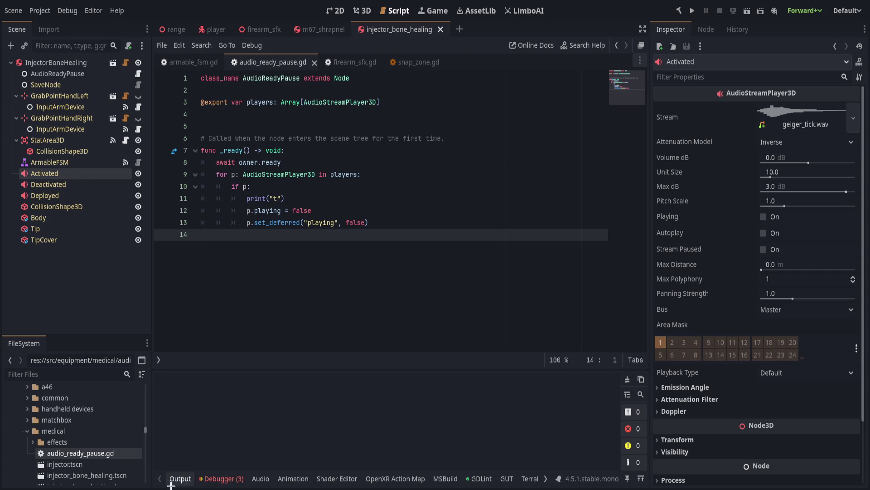
click(314, 271)
key(ctrl+v)
key(ctrl+z)
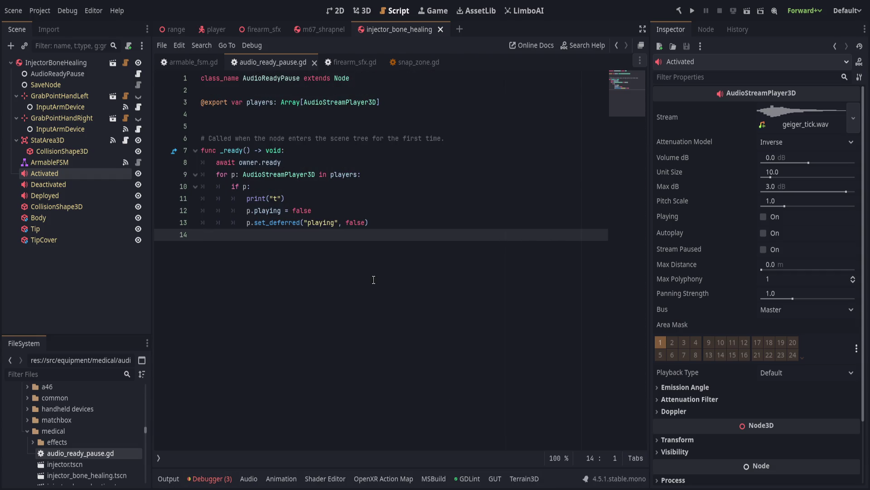
click(169, 478)
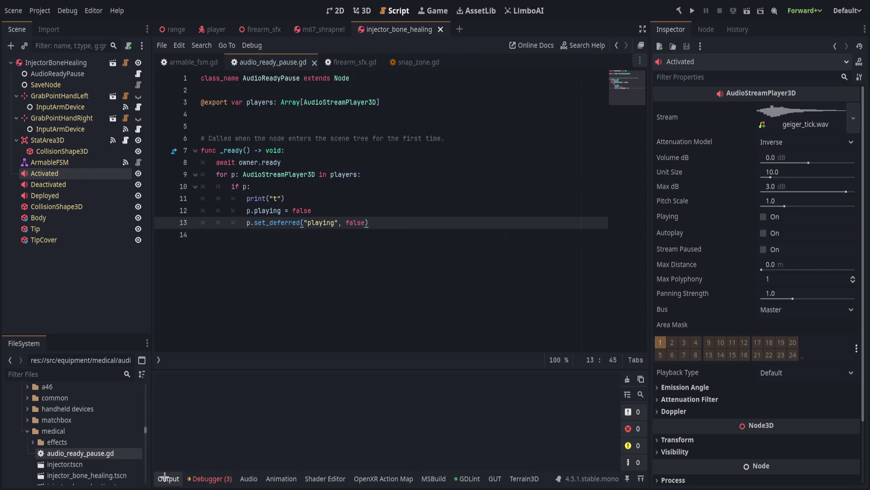
click(169, 479)
Step: Delete the print("t") debug line from the _ready loop and select the Activated player
click(418, 205)
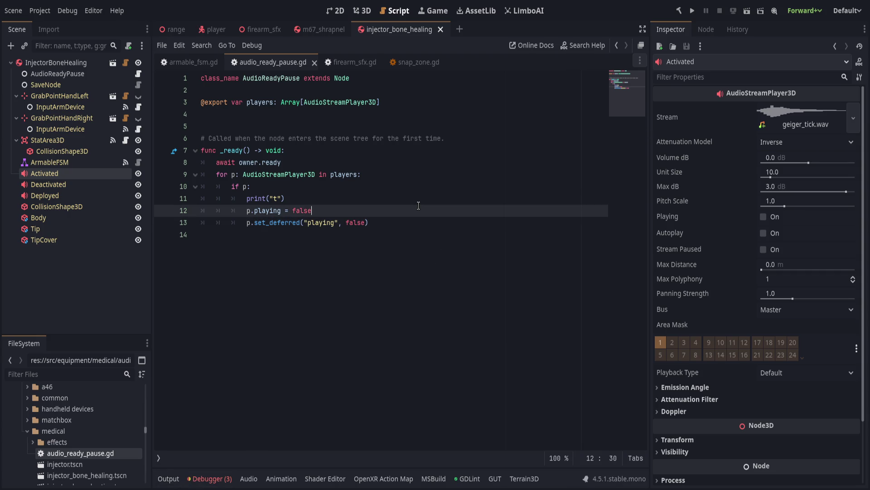
click(414, 187)
click(395, 202)
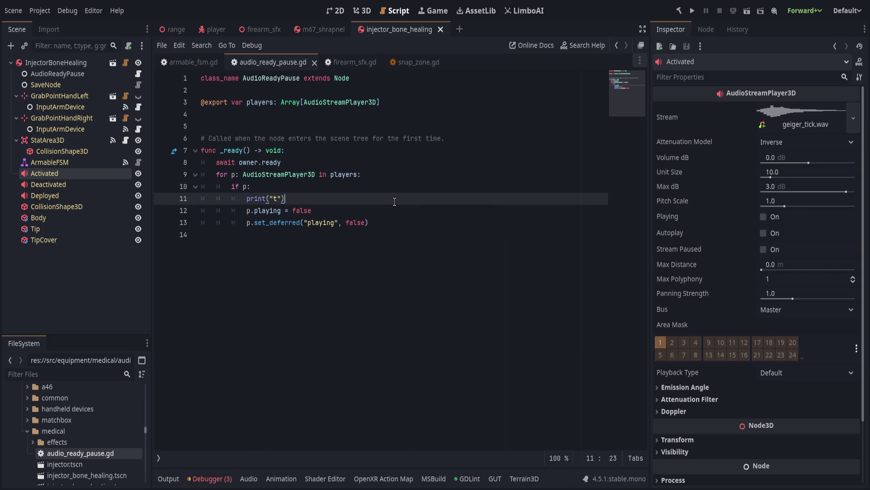
key(ctrl+shift+k)
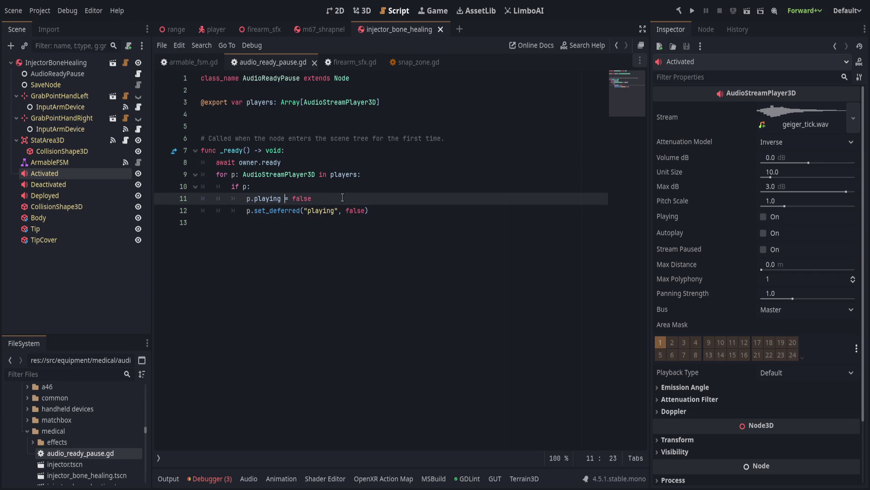
click(77, 184)
drag(79, 173, 84, 164)
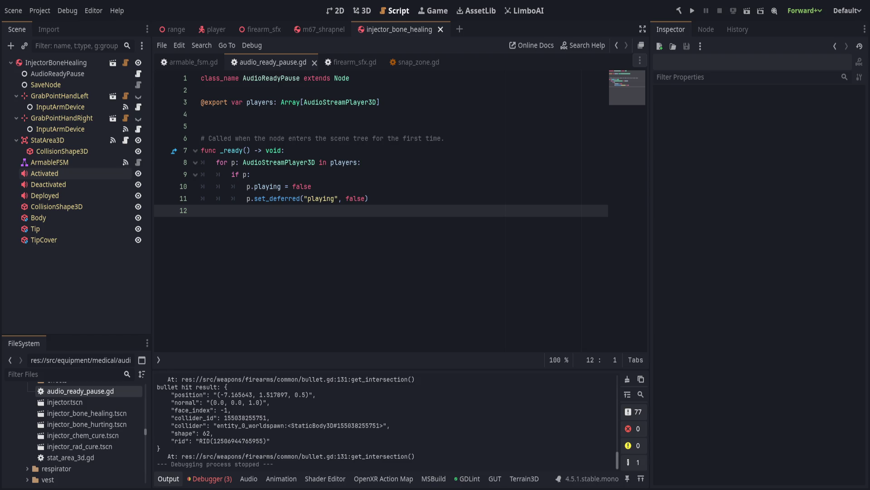
Step: Switch from the AudioReadyPause script to snap_zone.gd and view _initial_object_check around line 272
click(456, 196)
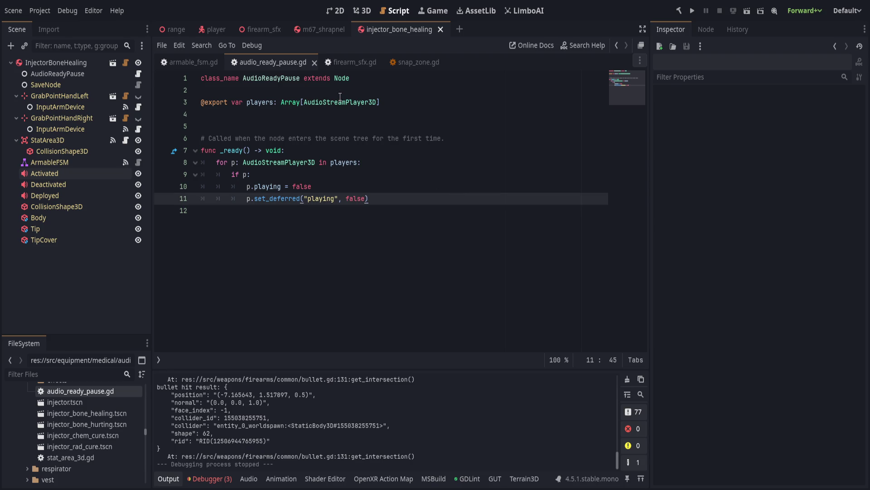
click(411, 138)
click(412, 62)
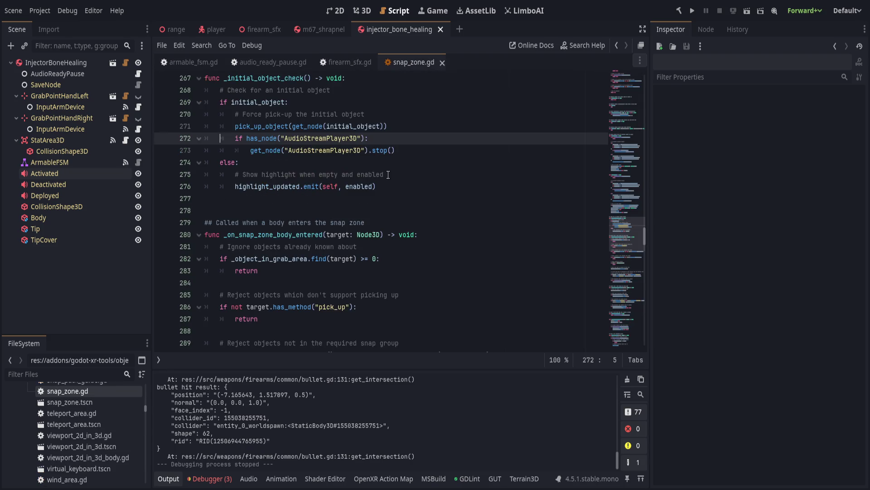
scroll(492, 297, up, 5)
scroll(492, 297, down, 5)
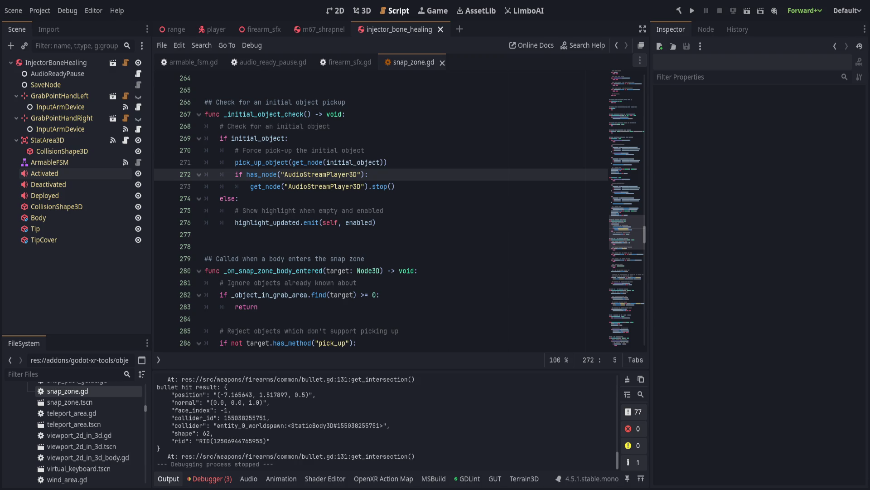
Step: Insert the stop-audio-unless-autoplay block after line 276, save, and select the Activated node
click(315, 223)
click(377, 223)
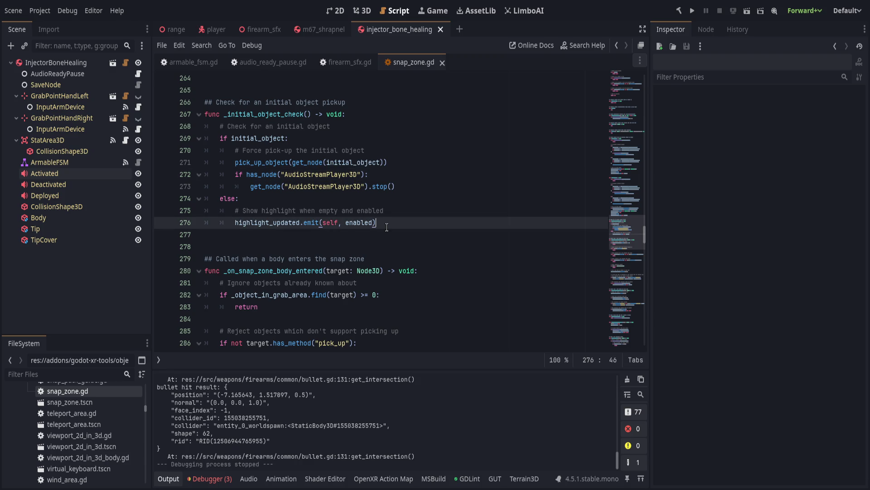
key(Return)
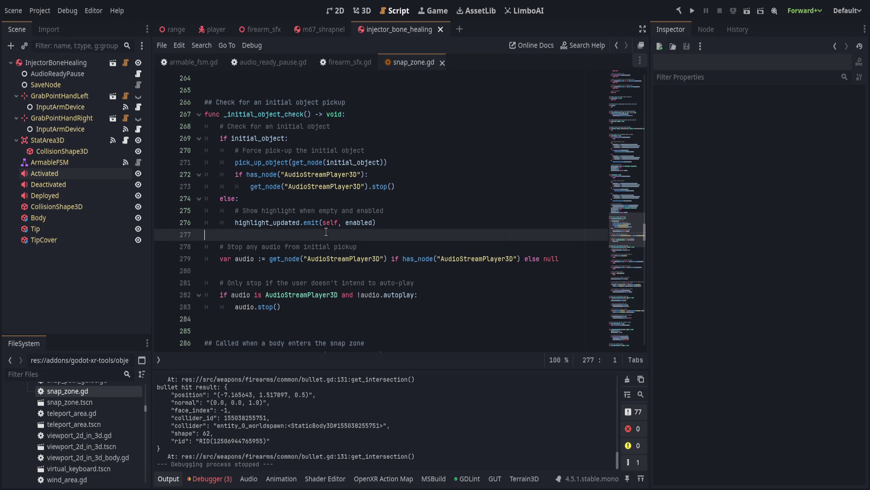
click(419, 281)
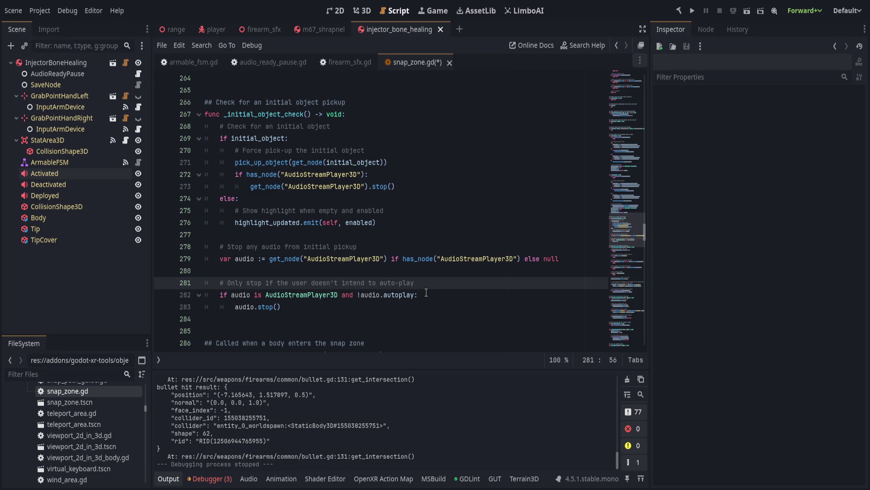
key(ctrl+s)
key(Home)
key(Right)
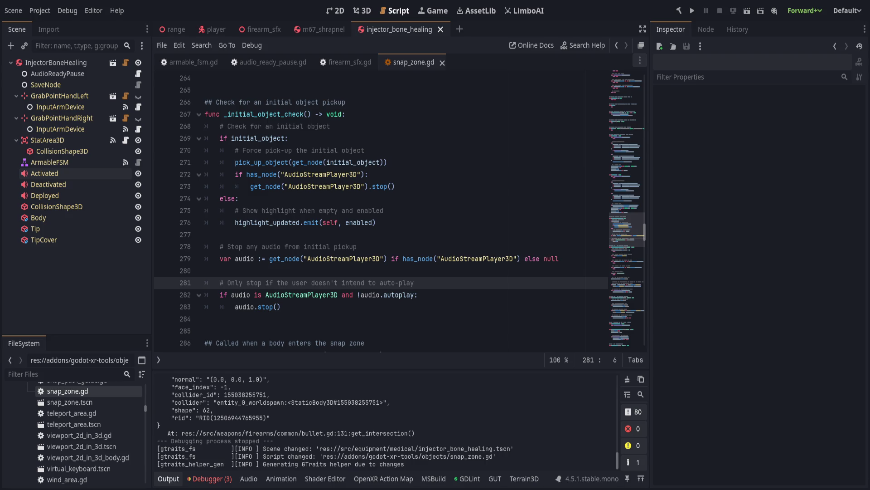
click(346, 186)
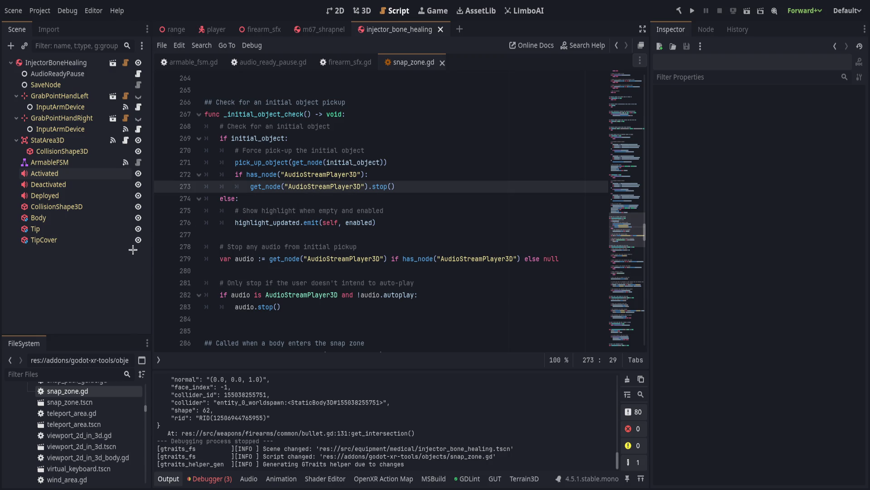
click(70, 174)
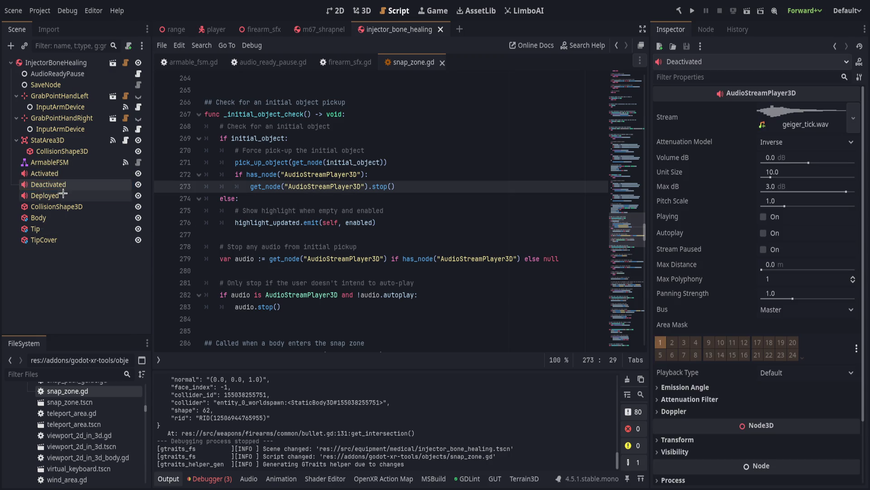
Step: Add func stop() -> void: to AudioReadyPause with a for p in players: loop
click(138, 73)
click(306, 211)
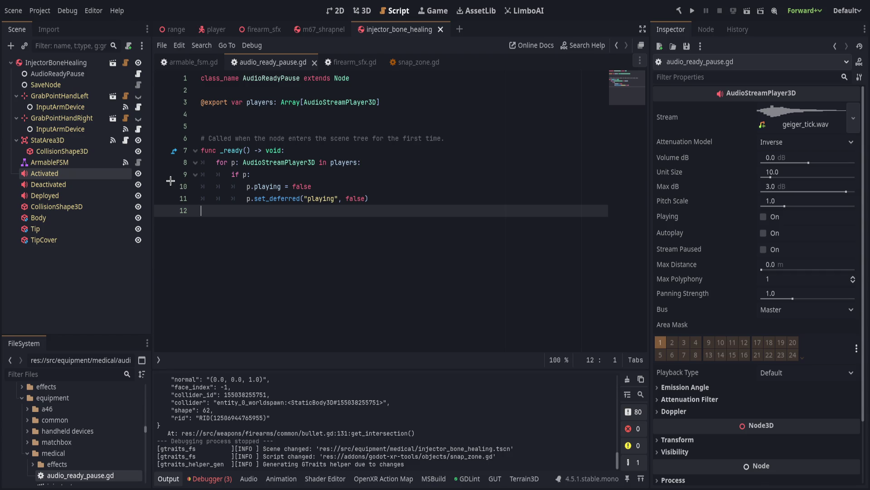
key(Return)
key(Return)
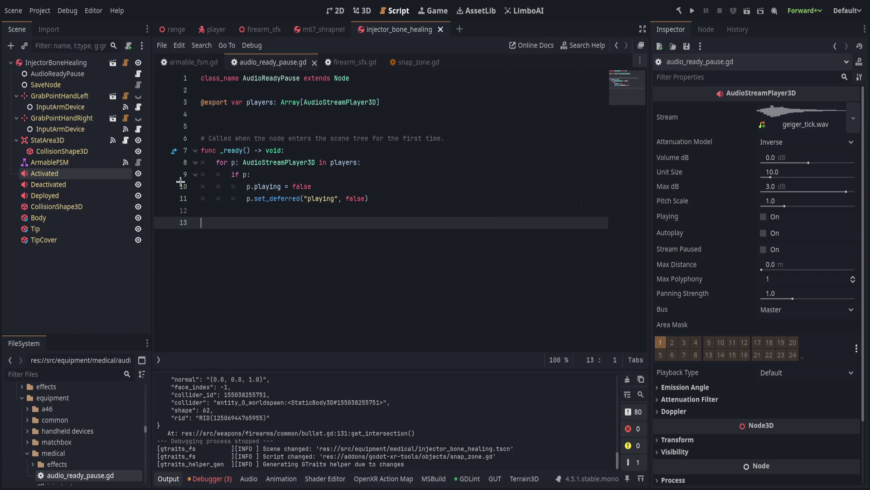
text(func )
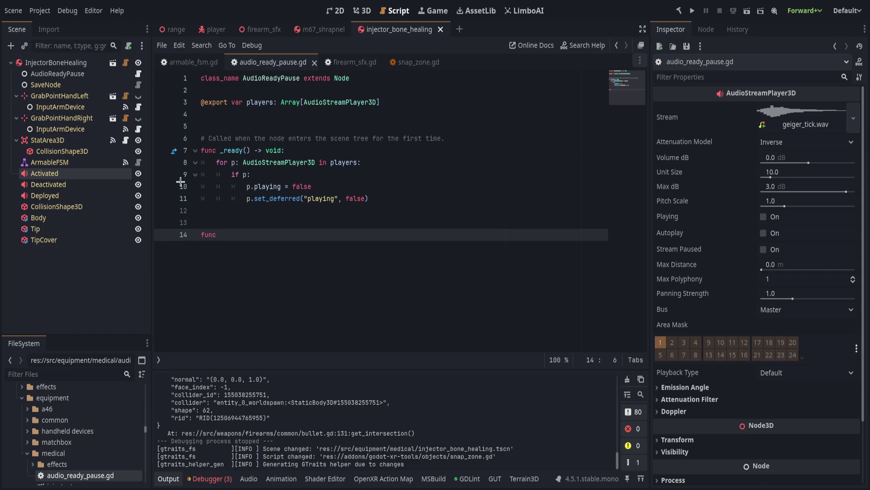
text(stop() -> void:)
key(Return)
text(for p in players:)
key(Return)
Step: In the loop, set p.playing = false when p is valid, then show ArmableFSM's signals
text(if p:)
key(Return)
text(p.players)
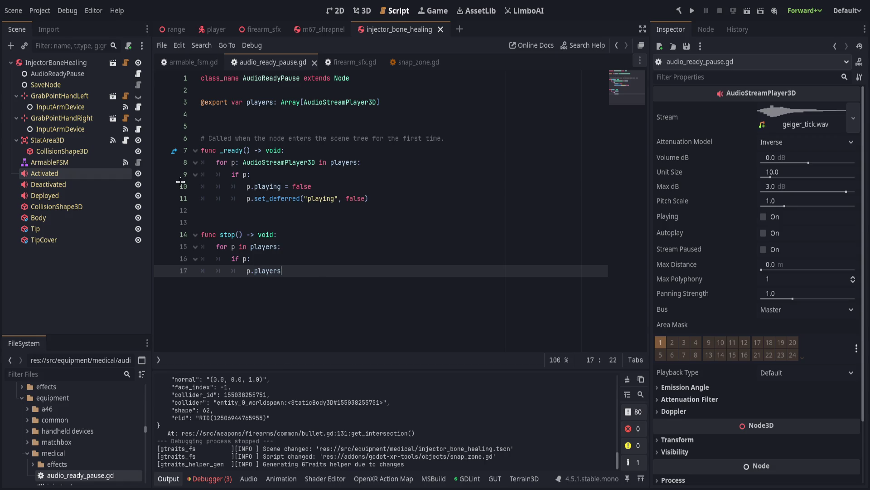
key(ctrl+BackSpace)
text(playing )
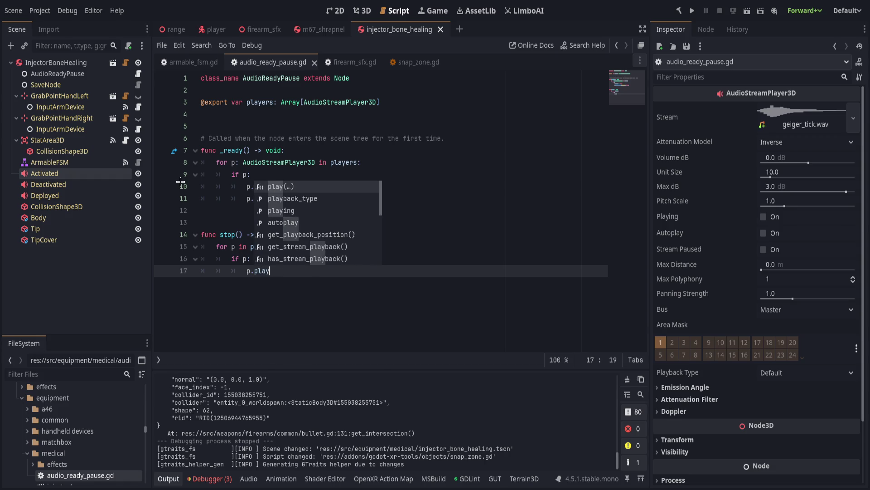
text(= false)
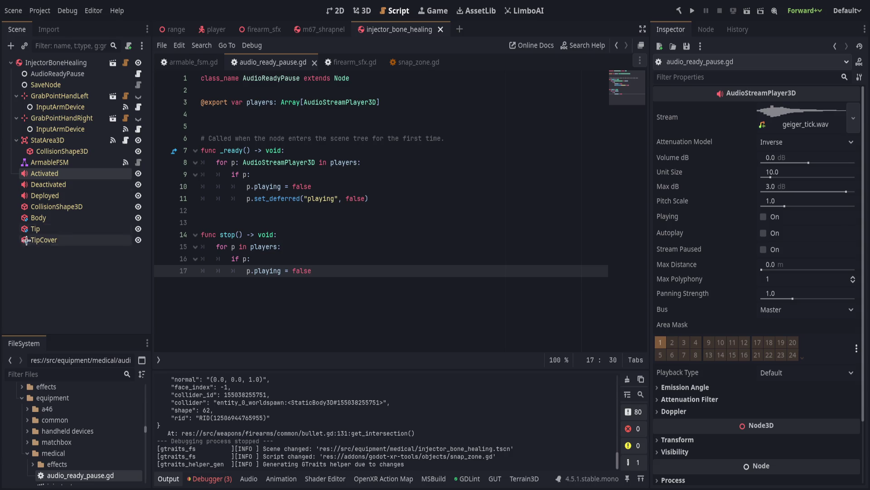
click(82, 162)
click(706, 29)
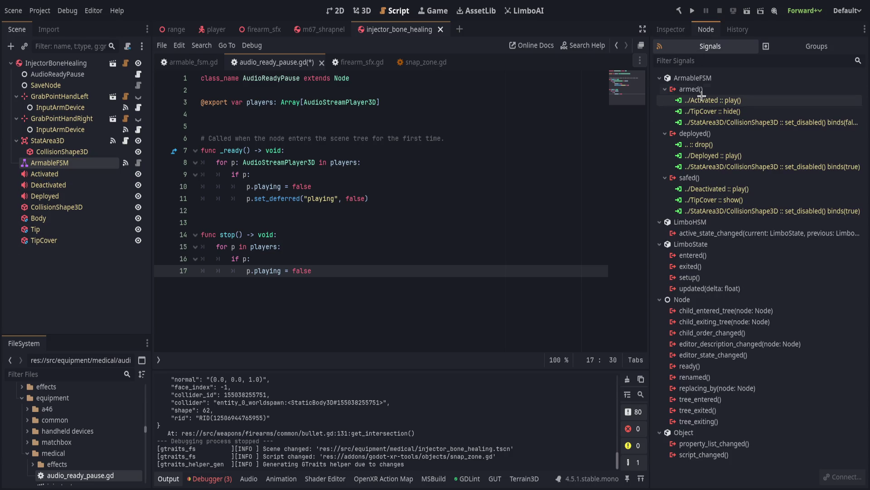
Step: Declare a member variable var _once := false below the export
click(356, 113)
key(Return)
text(var _)
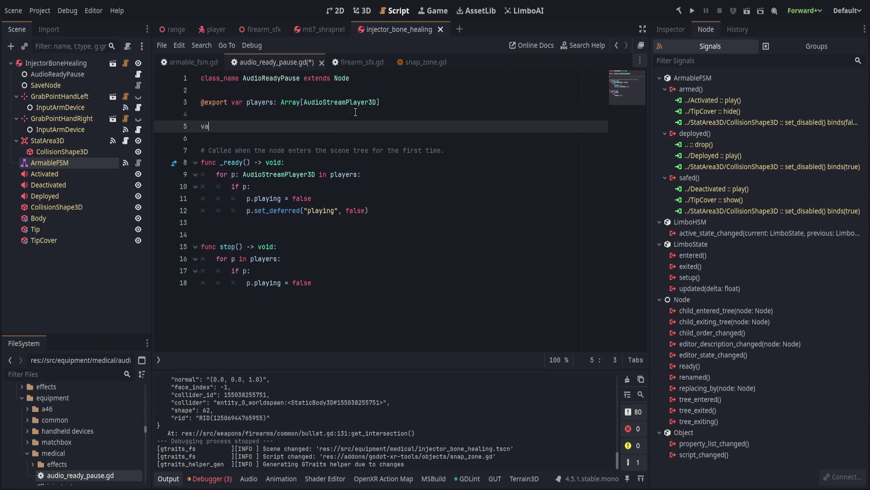
text(once := false)
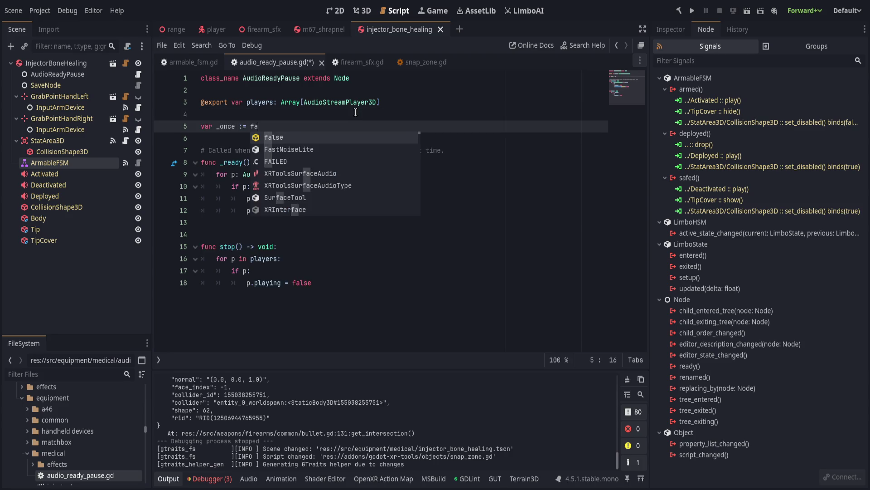
key(Escape)
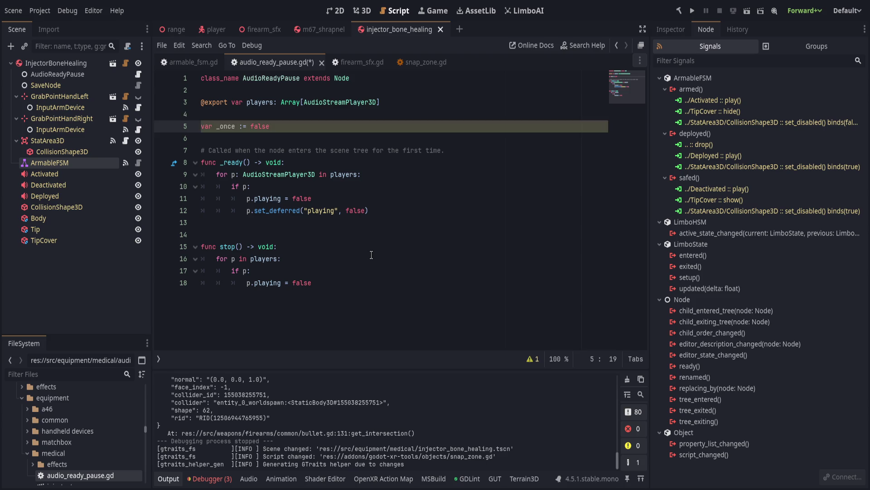
Step: Begin stop() with an if !_once: check that sets _once = true
click(371, 251)
key(Return)
text(once = true)
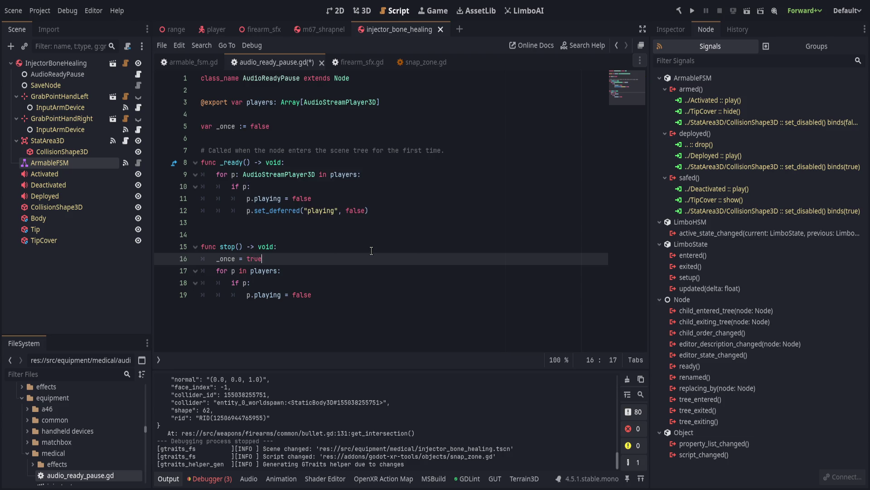
key(Home)
key(Return)
text(if !_once:)
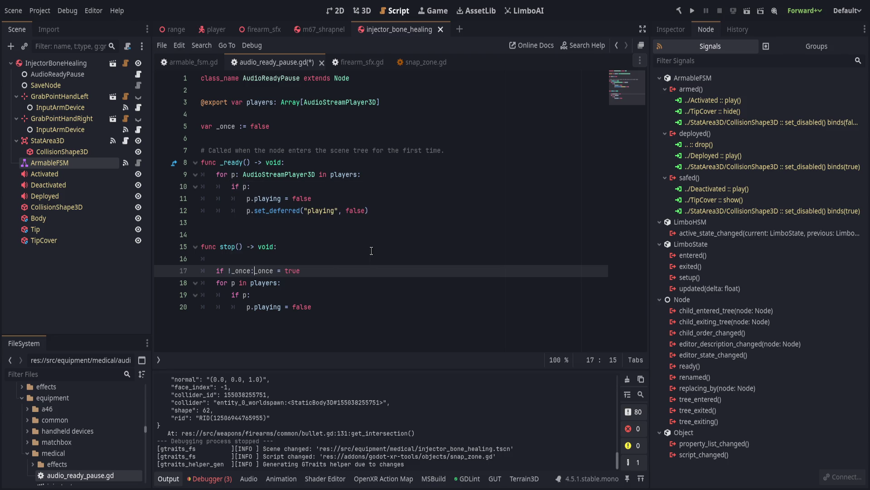
key(Return)
key(End)
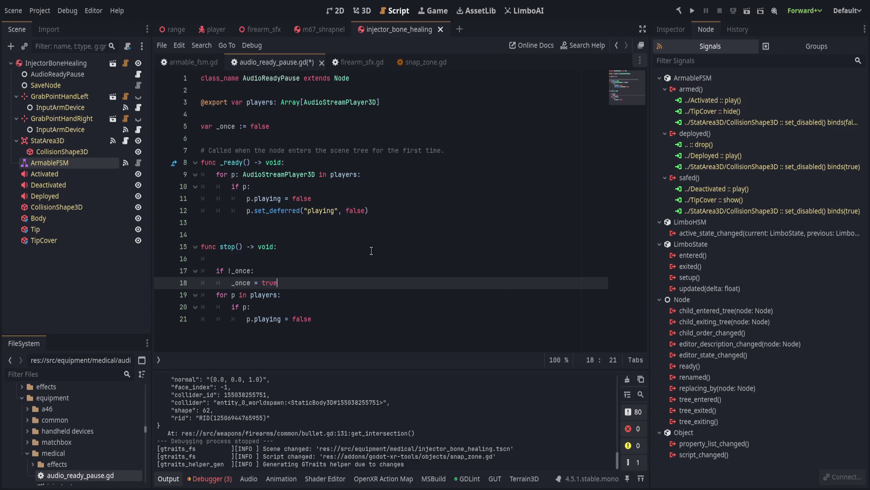
Step: Indent the players loop under the _once check and save the script
key(Up)
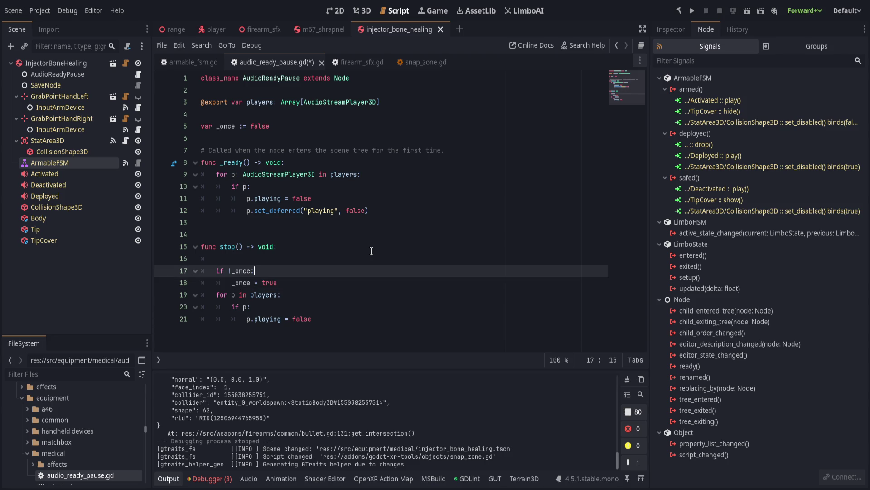
key(Down)
key(Down)
key(shift+Down)
key(shift+Down)
key(Tab)
key(End)
key(ctrl+s)
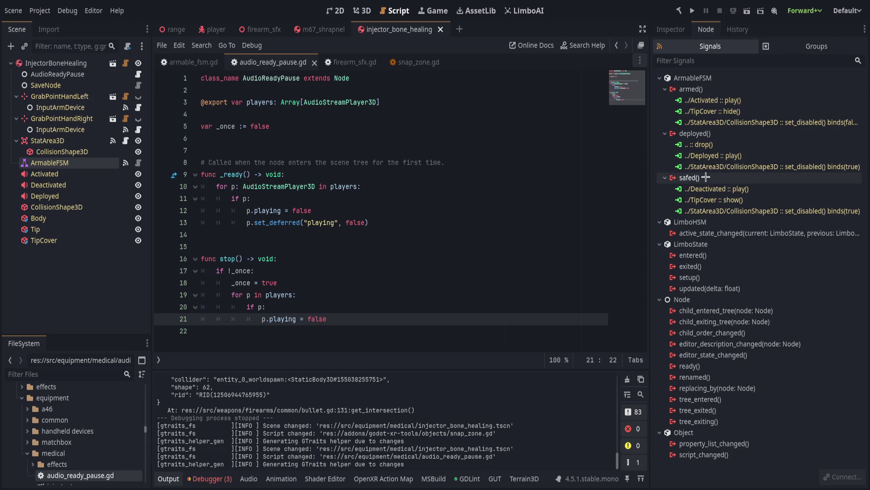
Step: Connect ArmableFSM's safed signal to AudioReadyPause's stop(), then run the game and stop it
click(193, 62)
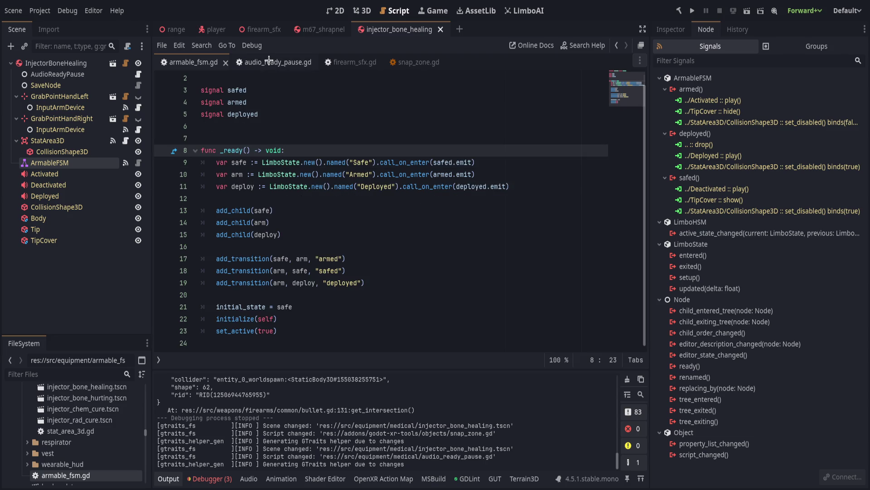
click(269, 62)
click(693, 178)
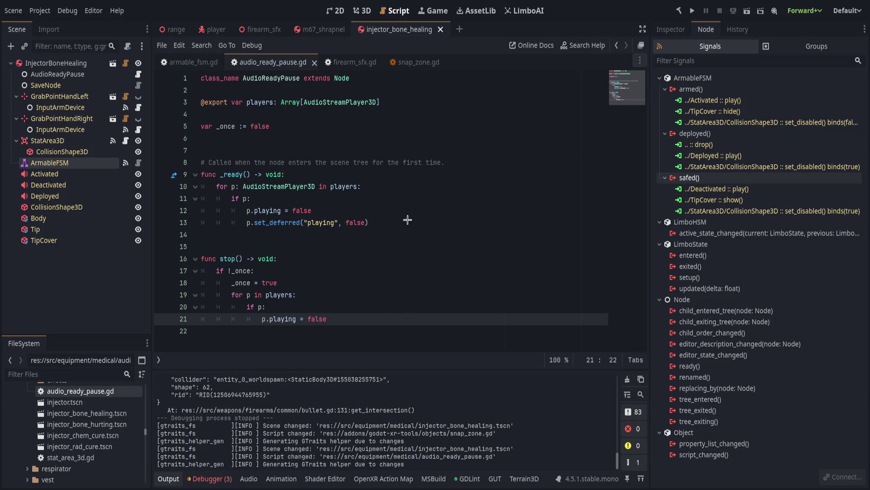
drag(394, 347, 589, 178)
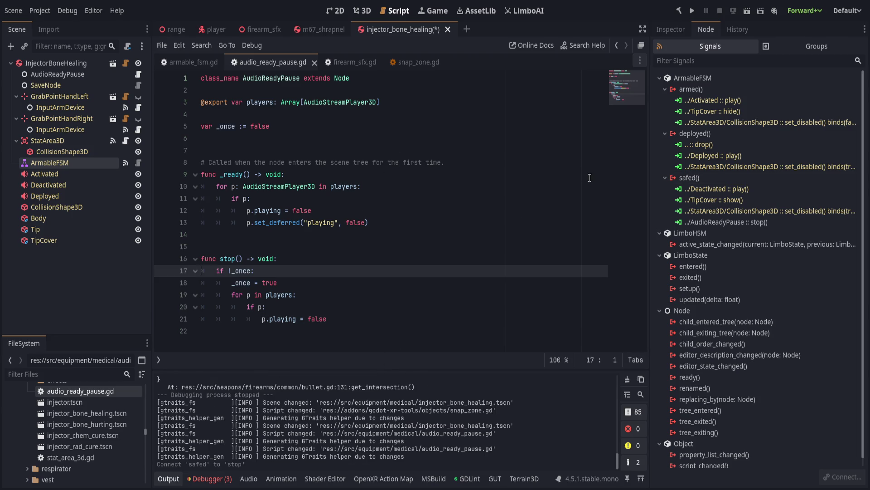
click(694, 10)
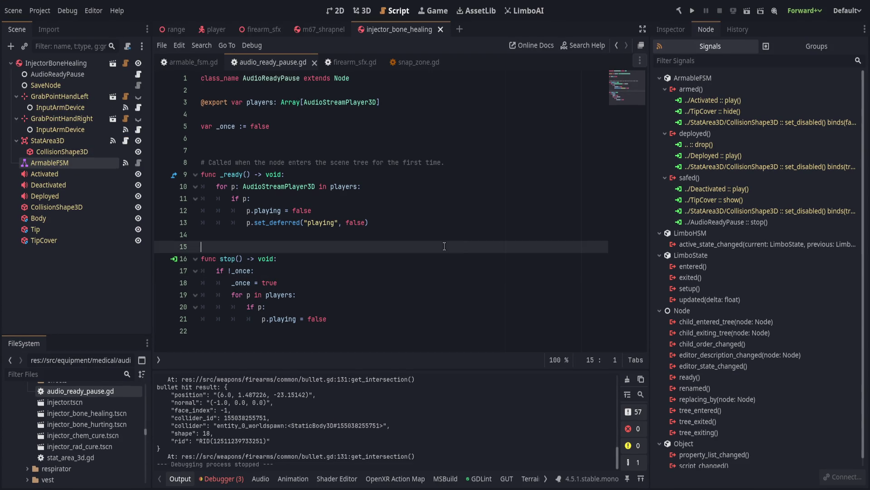
click(362, 11)
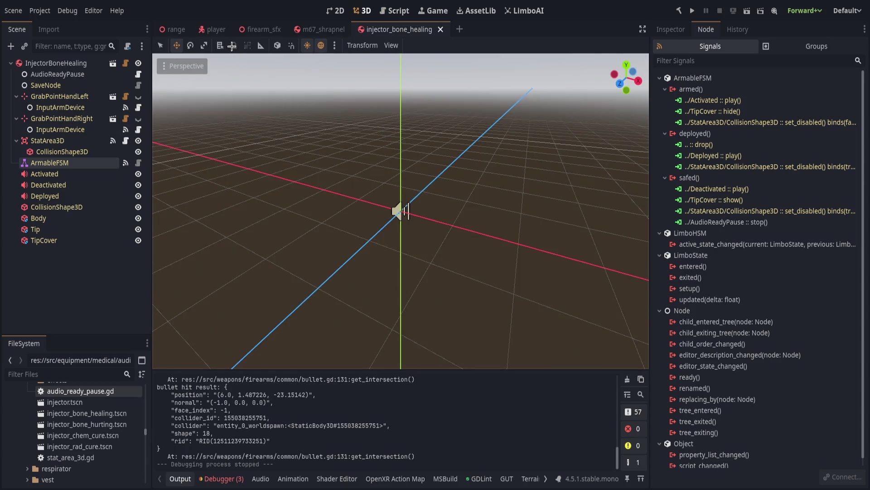
click(213, 29)
scroll(262, 73, up, 3)
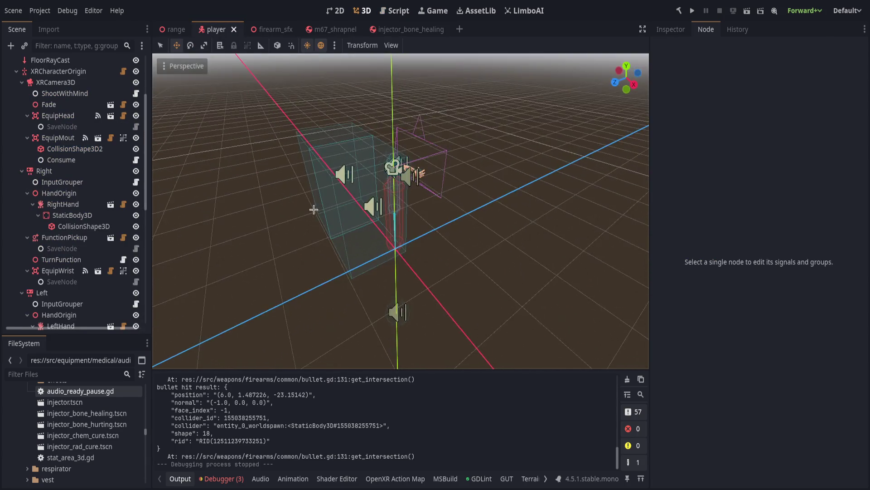
click(338, 205)
scroll(338, 204, up, 2)
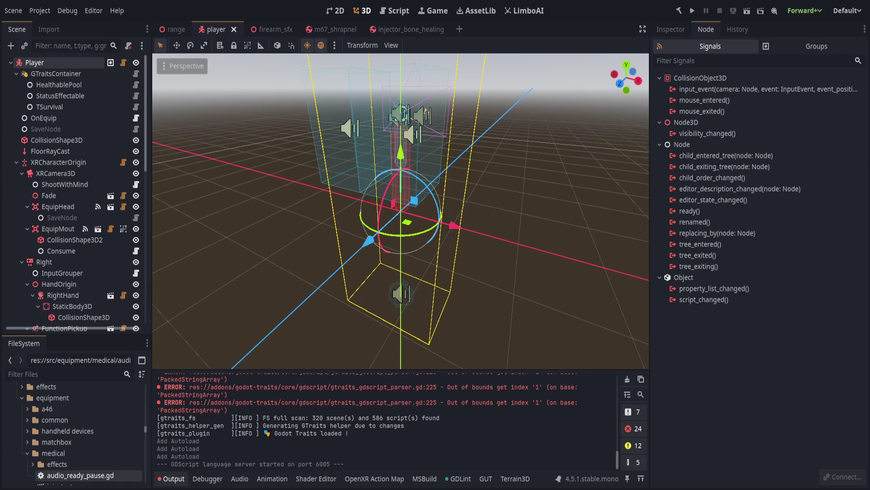
Step: Inspect the player rig's collision shapes, then switch to the injector_bone_healing scene
drag(498, 222, 332, 221)
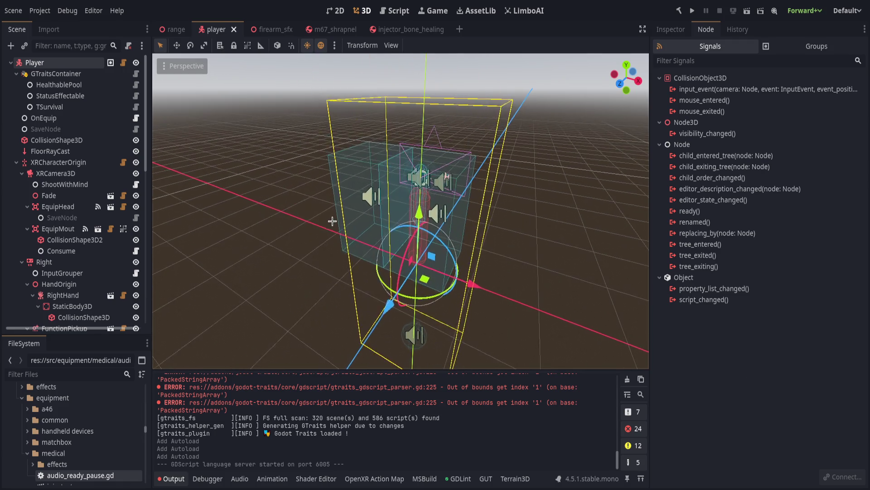
click(332, 221)
click(371, 224)
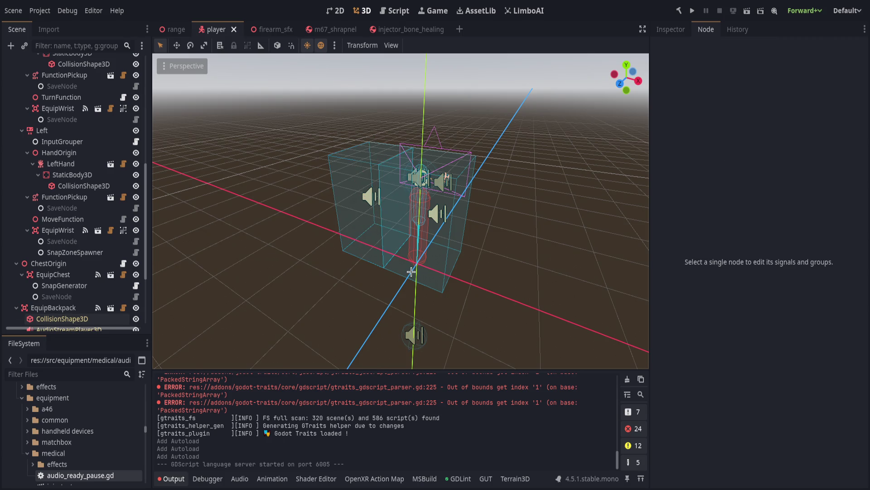
click(417, 240)
drag(417, 240, 352, 236)
click(362, 199)
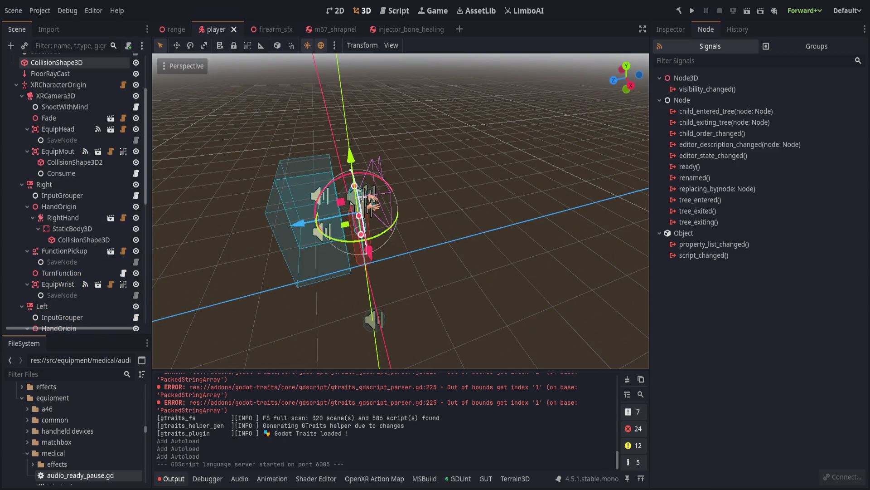
click(363, 199)
drag(421, 210, 471, 181)
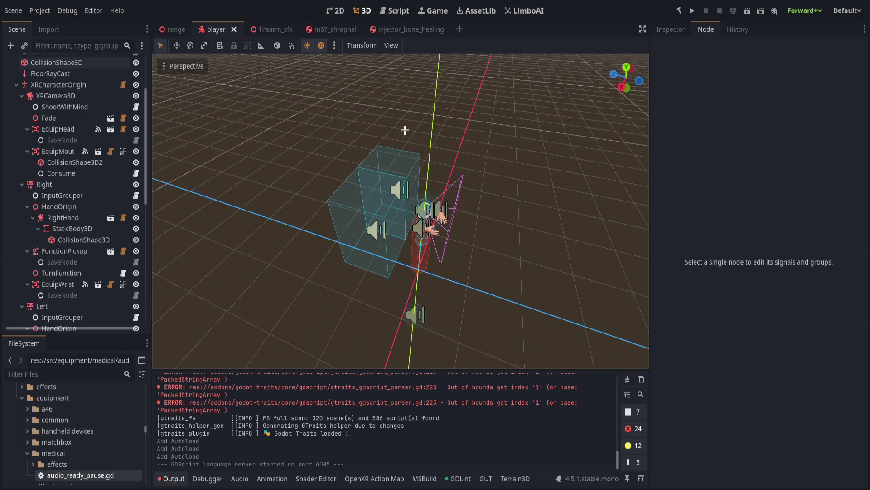
click(405, 29)
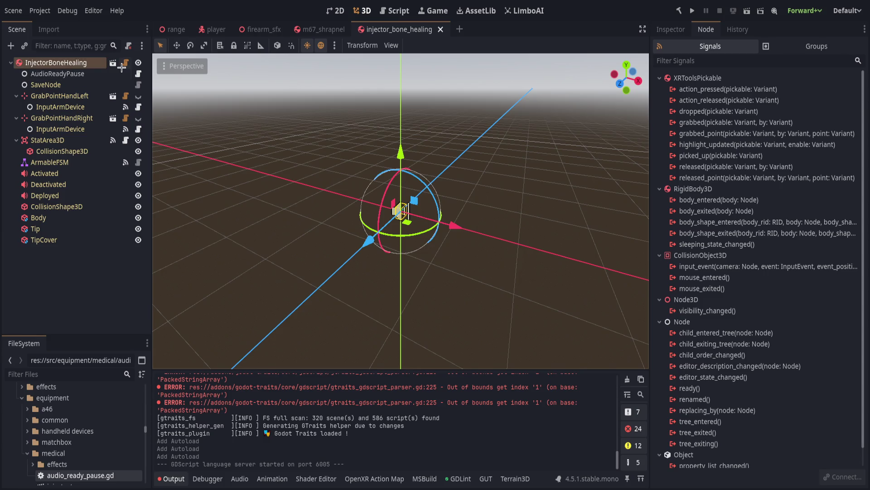
Step: Cut AudioReadyPause and paste it into the base injector scene, just below SaveNode
click(57, 73)
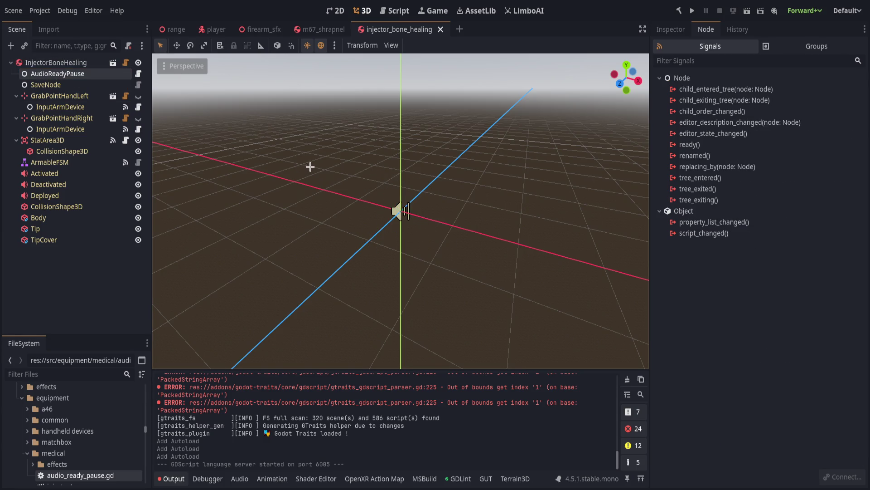
key(ctrl+x)
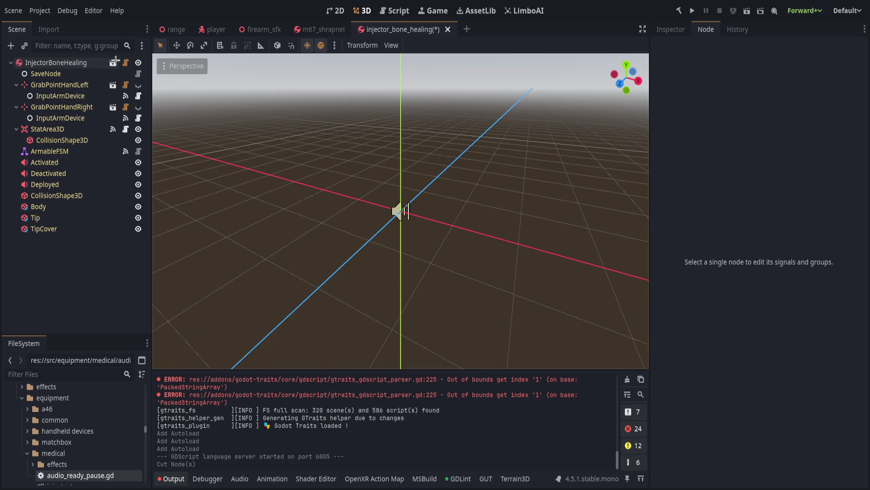
click(113, 62)
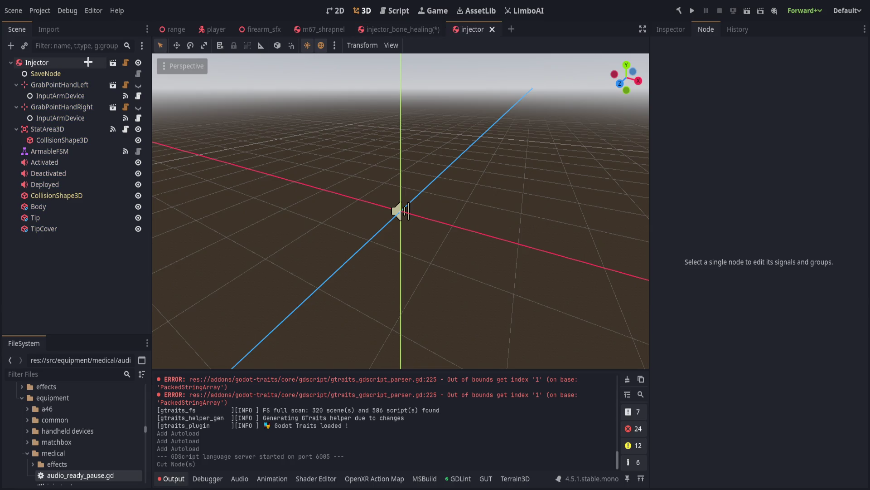
key(ctrl+v)
drag(66, 239, 52, 81)
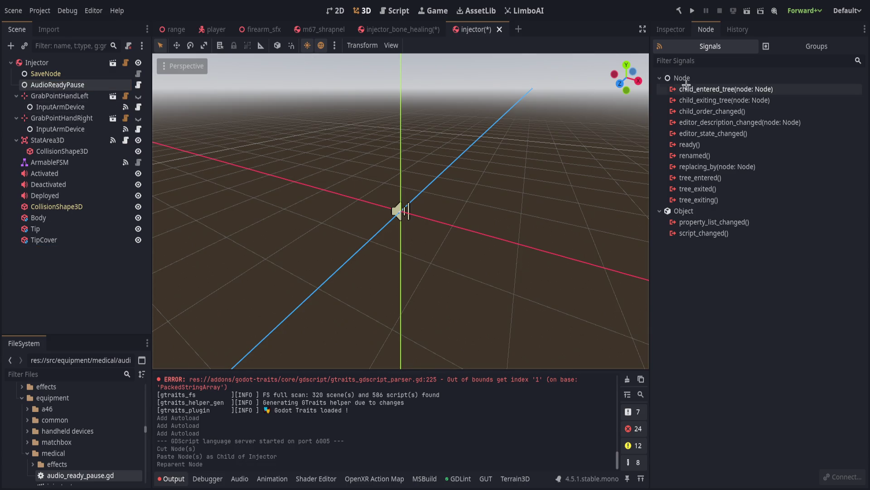
Step: Give AudioReadyPause three Players: Activated, Deactivated and Deployed
click(661, 32)
click(768, 110)
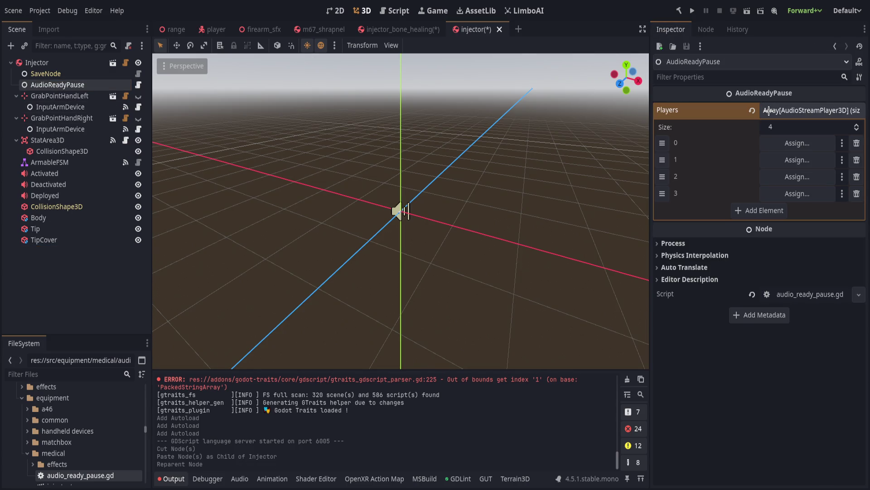
click(856, 194)
click(784, 143)
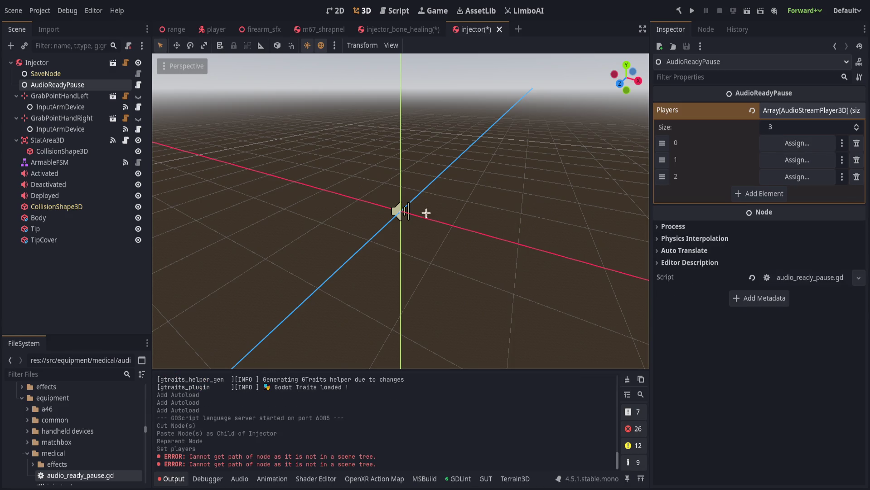
click(792, 164)
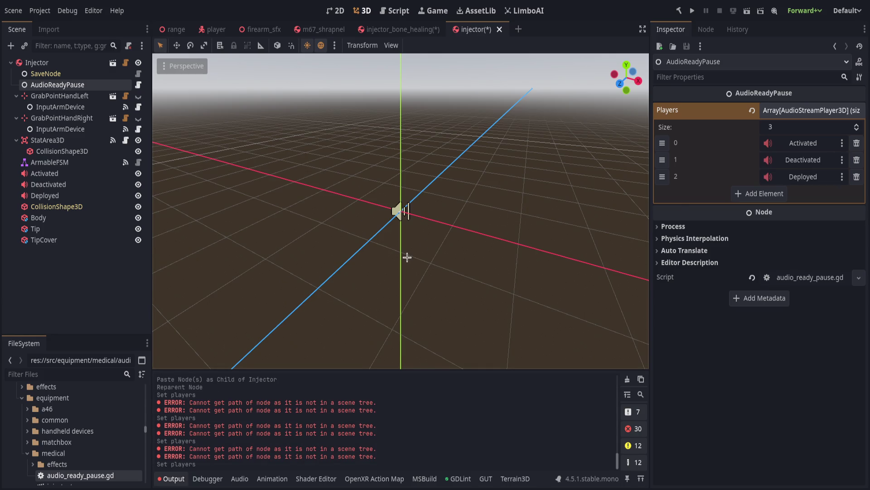
click(139, 85)
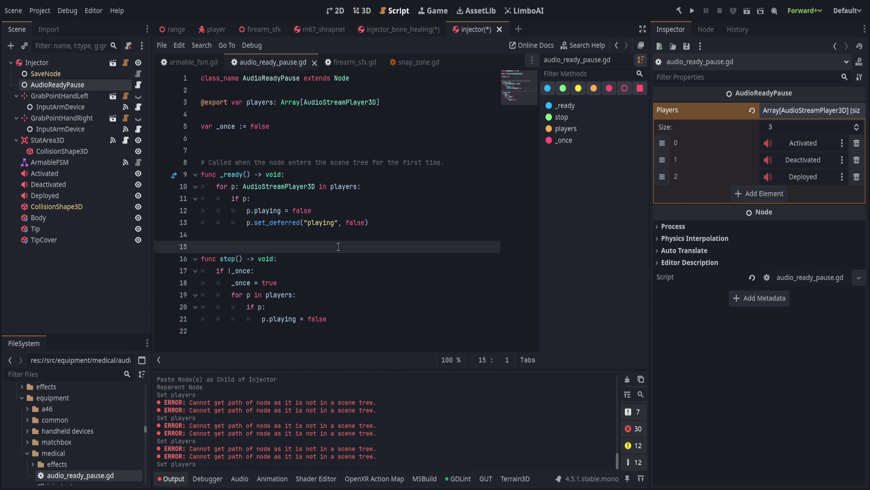
Step: Check ArmableFSM's signal connections, then return to the injector scene's script
click(50, 162)
click(706, 29)
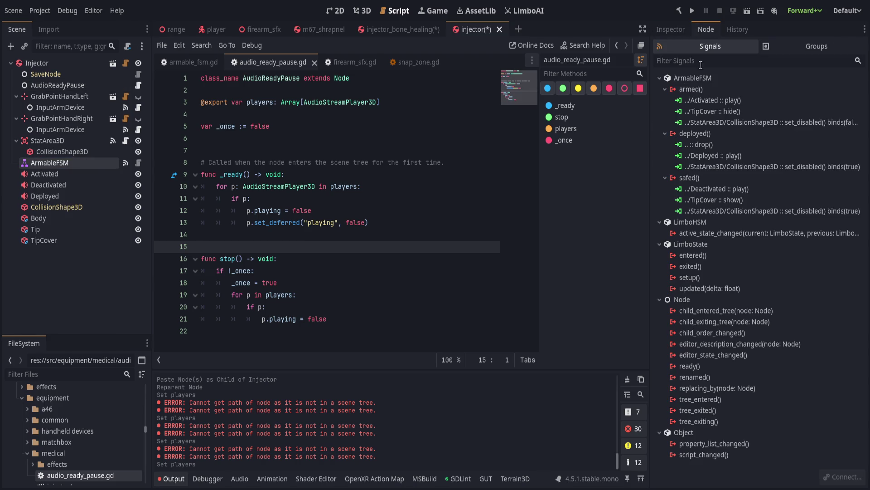
click(671, 29)
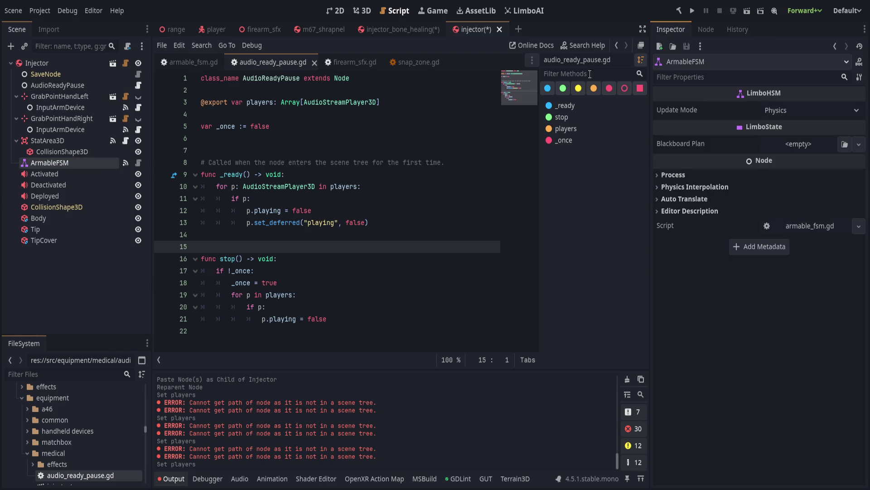
click(371, 31)
click(42, 308)
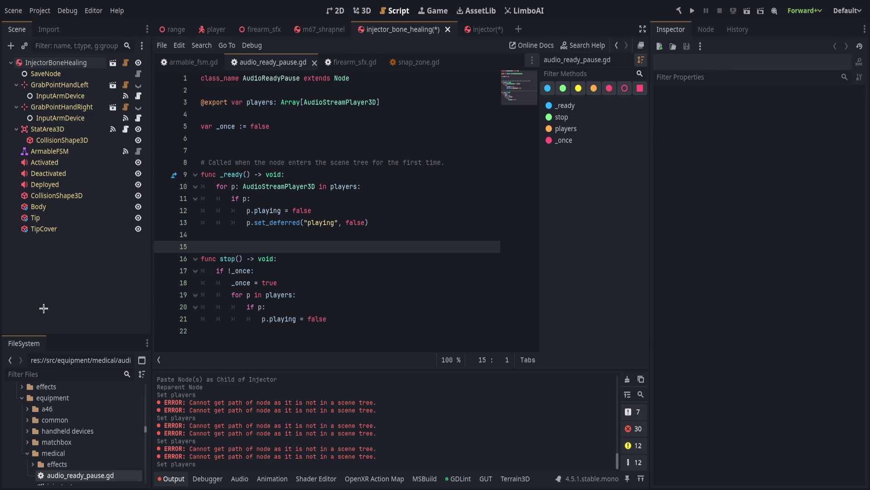
click(483, 30)
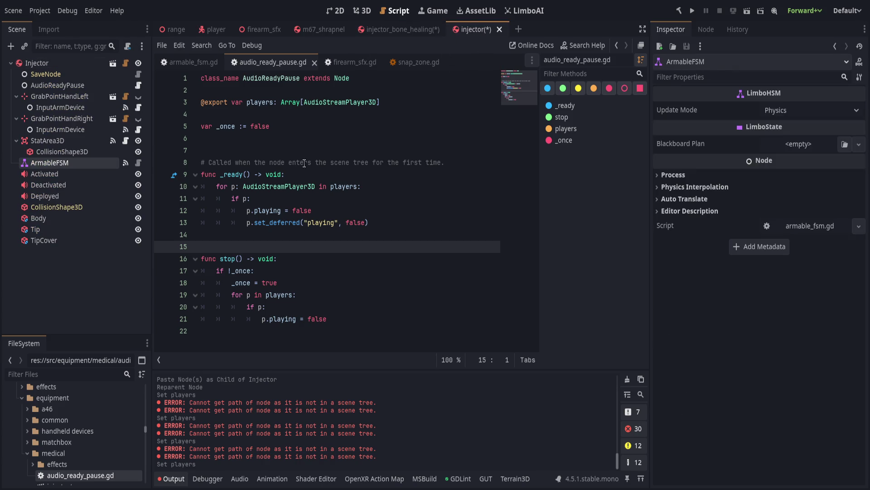
Step: Delete the _once variable and the stop() function from audio_ready_pause.gd and save
click(320, 125)
key(ctrl+shift+k)
key(ctrl+shift+k)
drag(312, 215, 408, 312)
key(BackSpace)
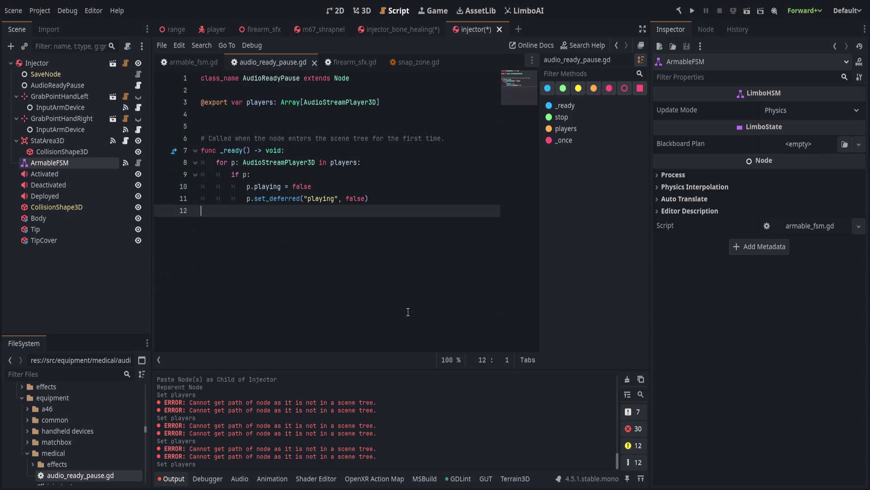
key(ctrl+s)
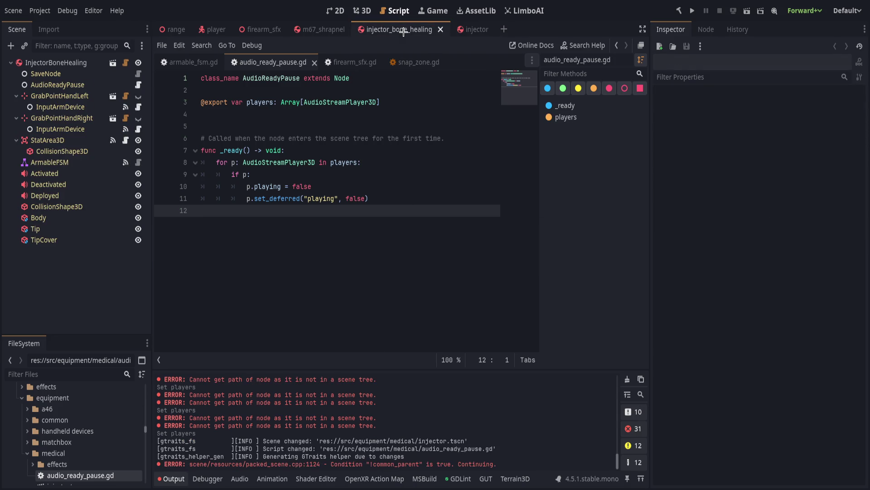
Step: Run the project from the injector_bone_healing scene
click(463, 34)
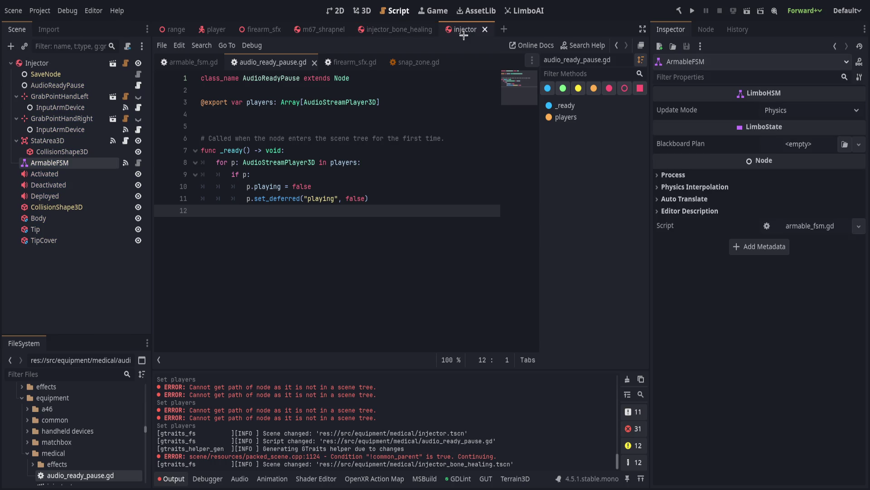
mouse_move(398, 31)
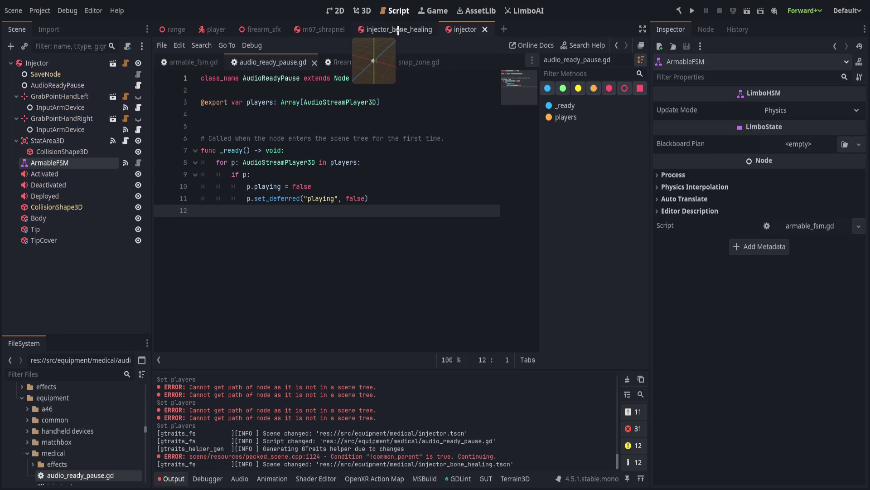
click(398, 30)
click(693, 10)
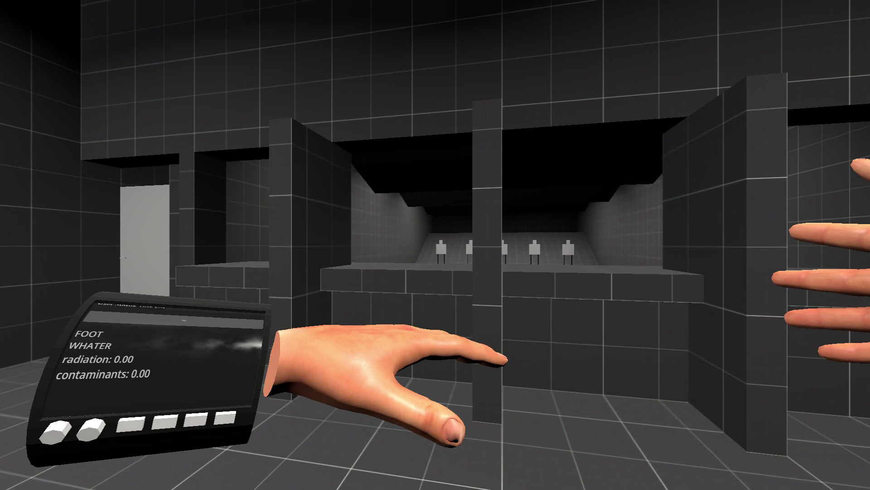
Step: Stop the running VR test with F8
key(F8)
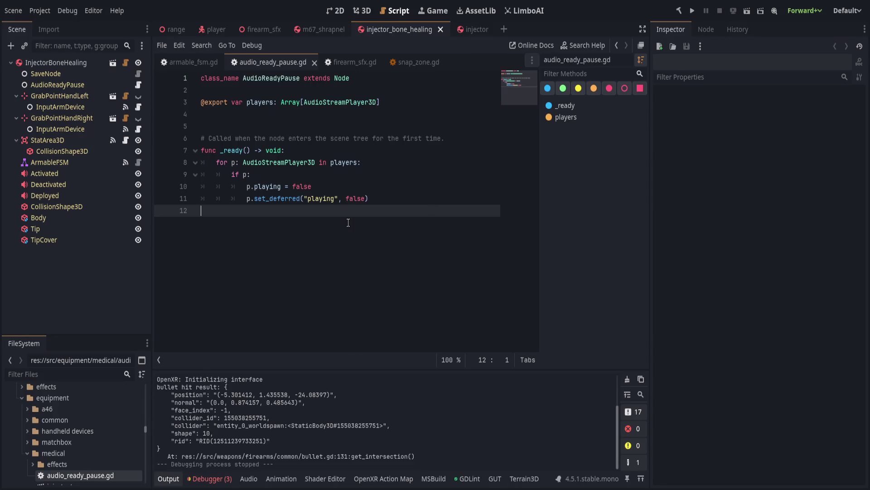
Step: Restore the stop() function and delete the _ready function with its comment
key(ctrl+z)
key(ctrl+z)
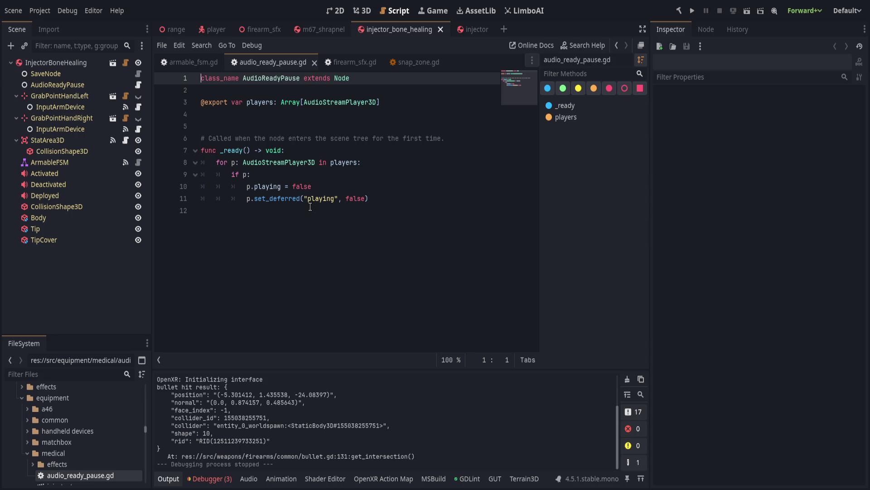
click(311, 207)
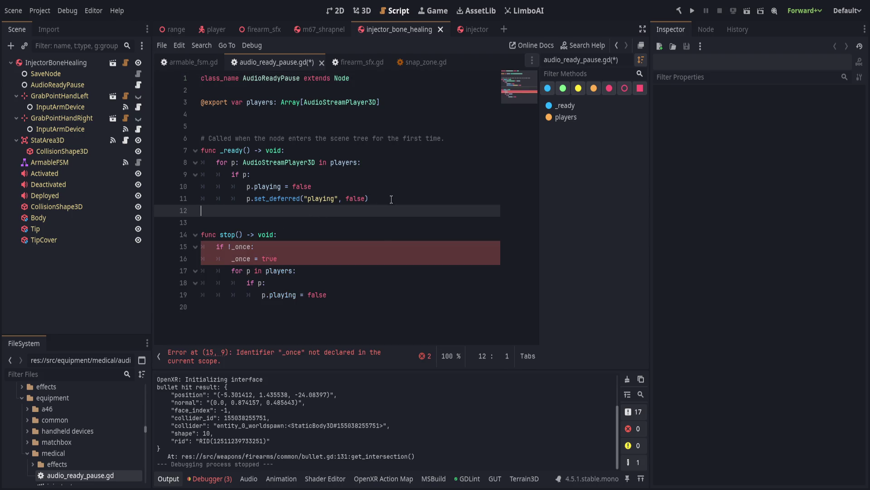
key(ctrl+z)
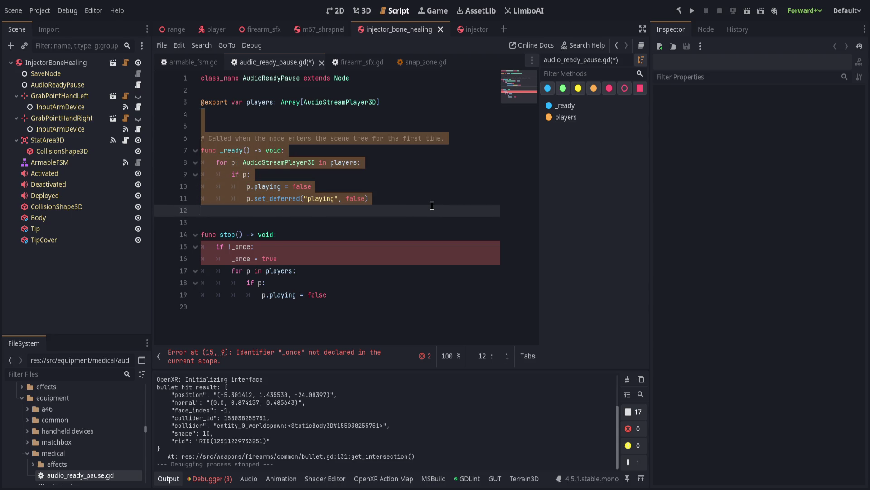
key(BackSpace)
Step: Declare var _once := false, save the script, and show ArmableFSM's signals
text(nce = false:)
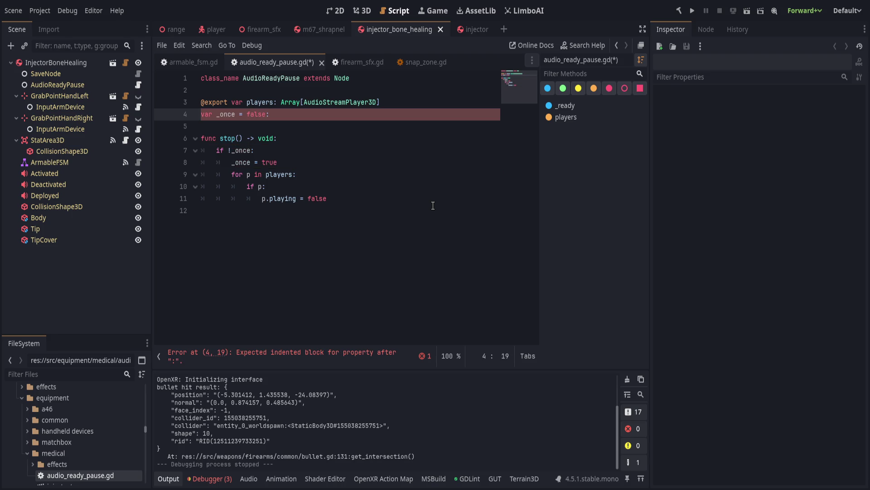
key(Left)
key(Left)
key(Left)
text(:)
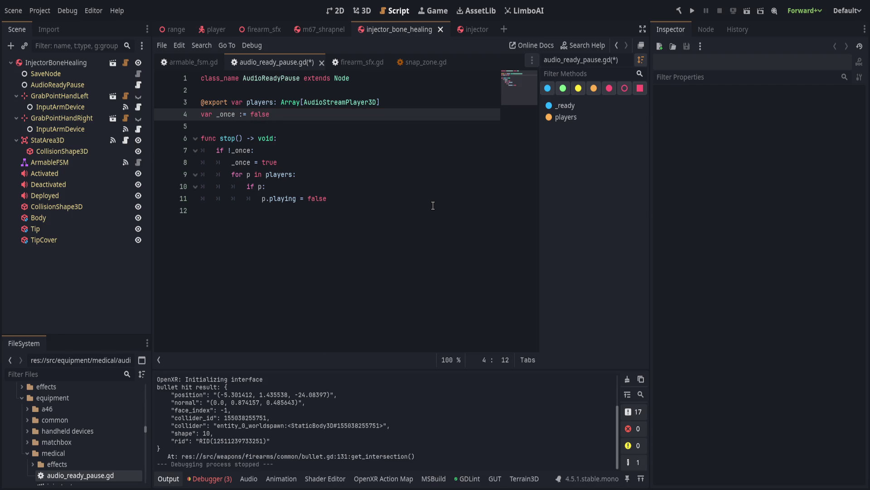
key(ctrl+s)
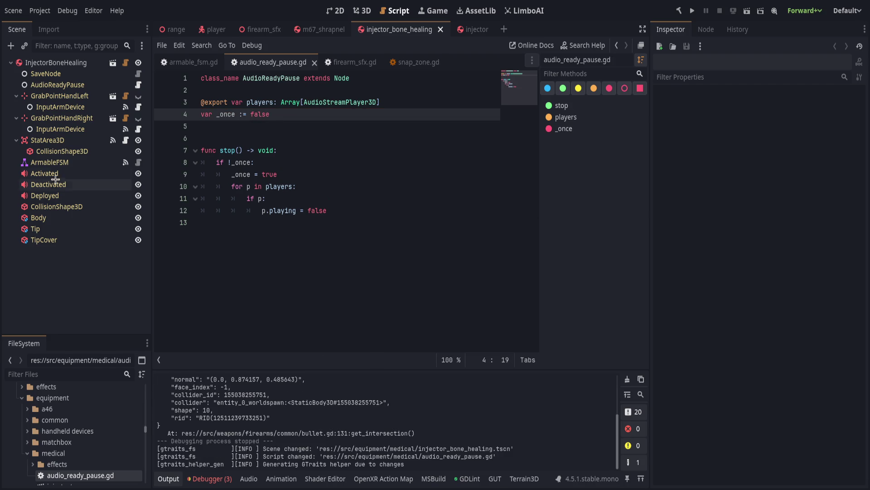
click(49, 162)
click(706, 29)
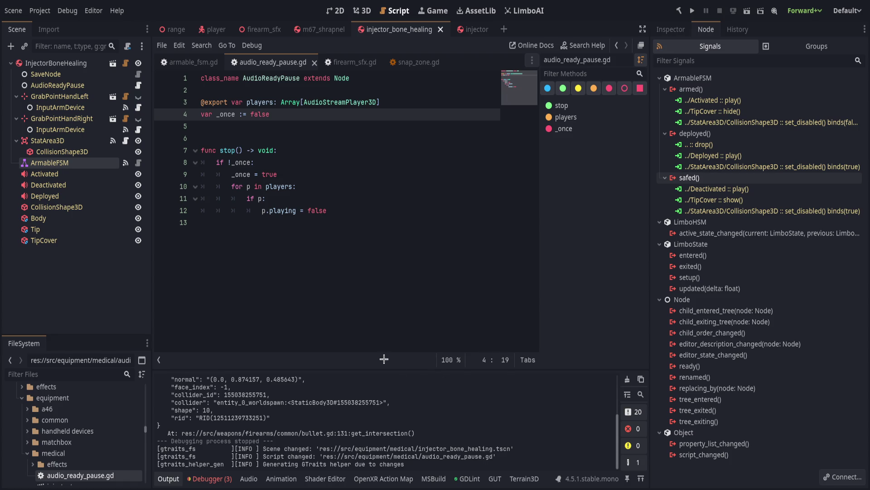
Step: Link ArmableFSM's safed signal to func stop, then select the AudioReadyPause class name
drag(266, 241, 357, 151)
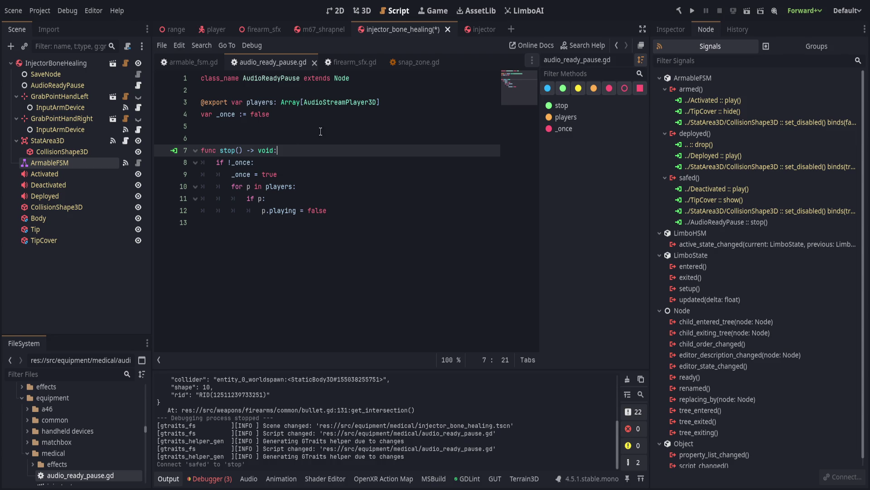
click(360, 125)
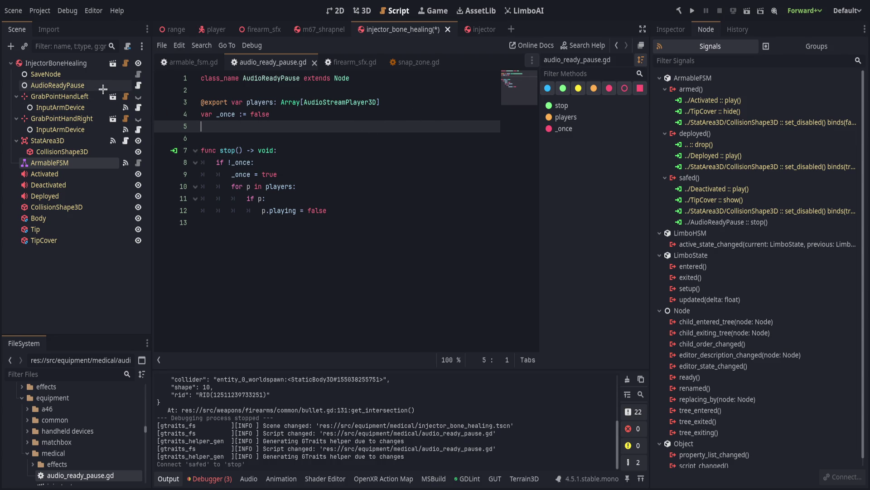
double_click(284, 79)
click(315, 117)
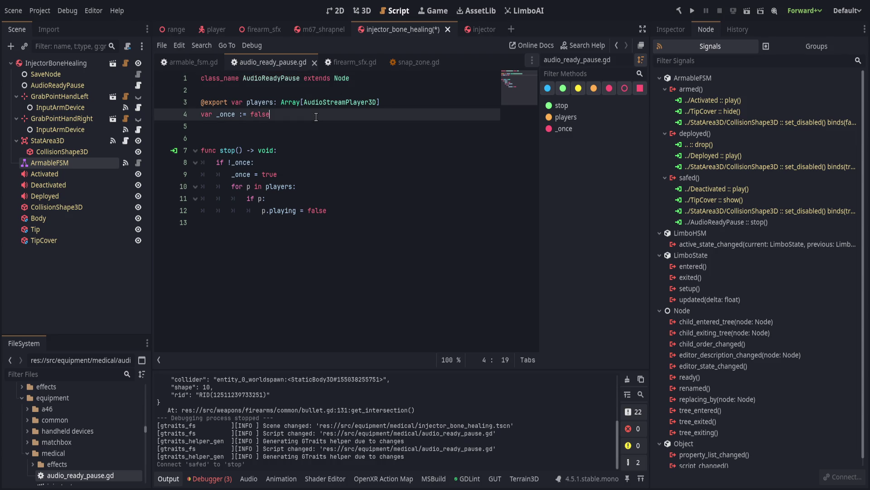
double_click(277, 78)
click(328, 116)
double_click(261, 78)
click(254, 90)
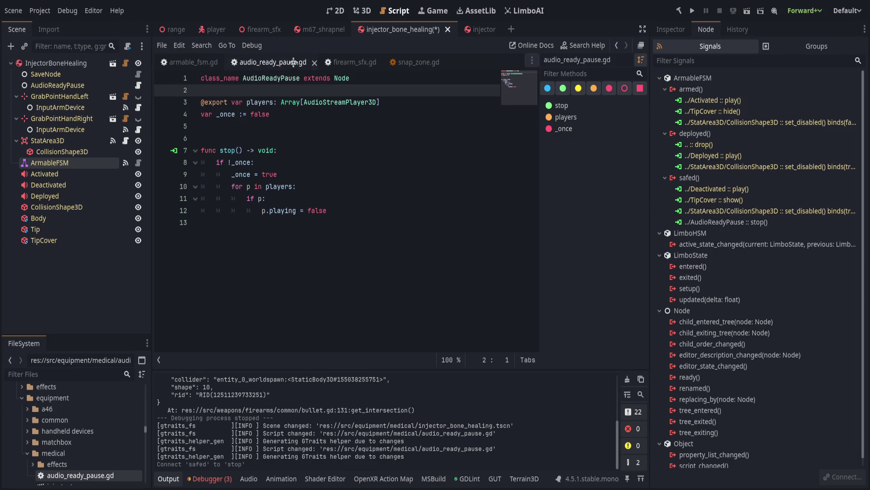
Step: Change the class_name from AudioReadyPause to AudioStop and save the script and scene
scroll(91, 430, down, 2)
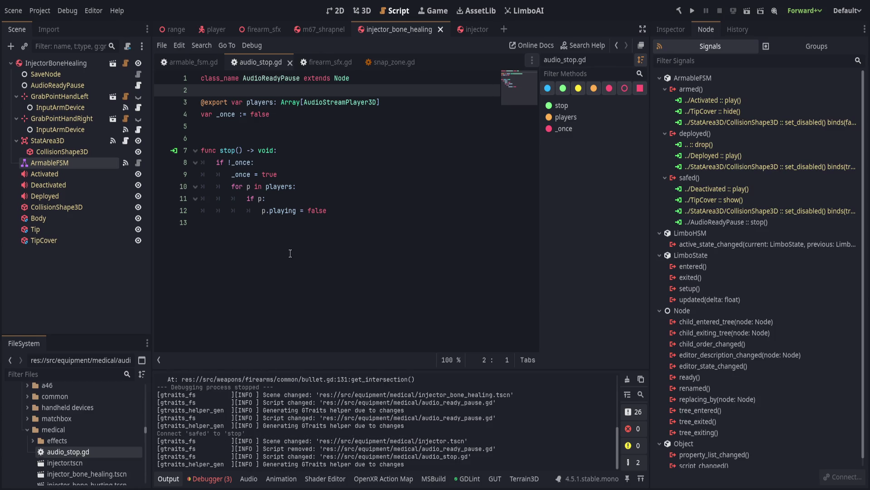
double_click(269, 78)
text(AudioStop)
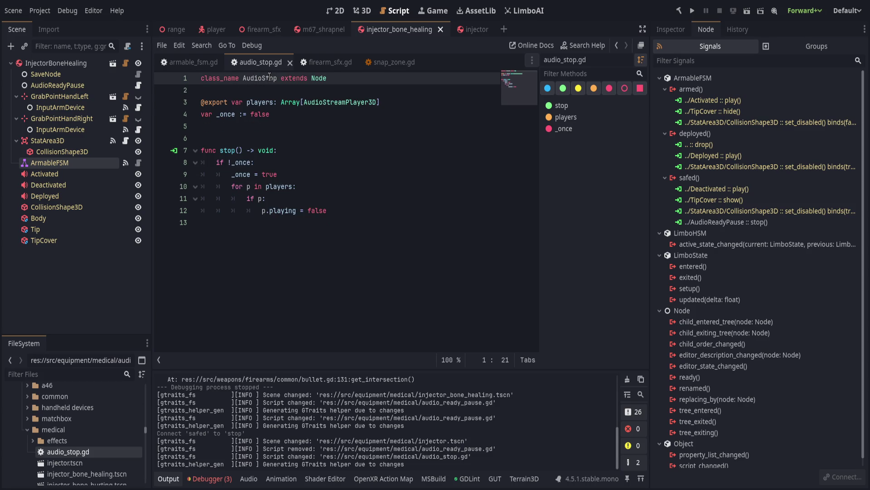
click(335, 117)
key(ctrl+s)
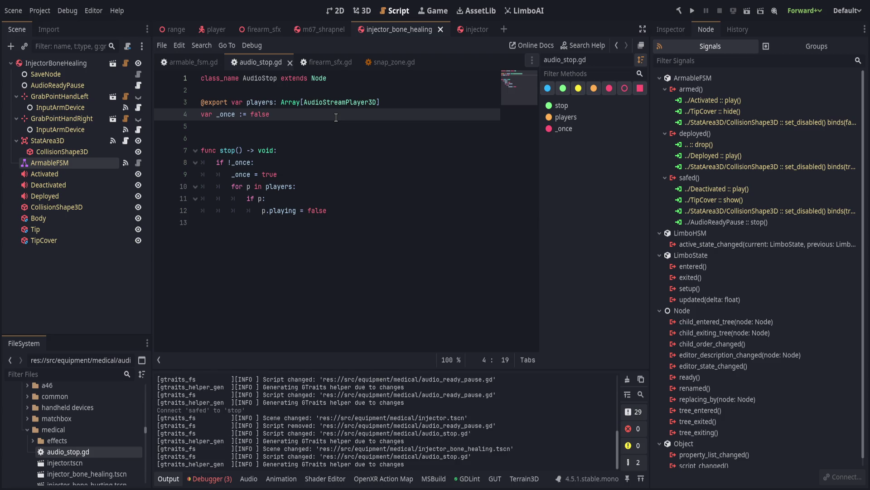
click(277, 78)
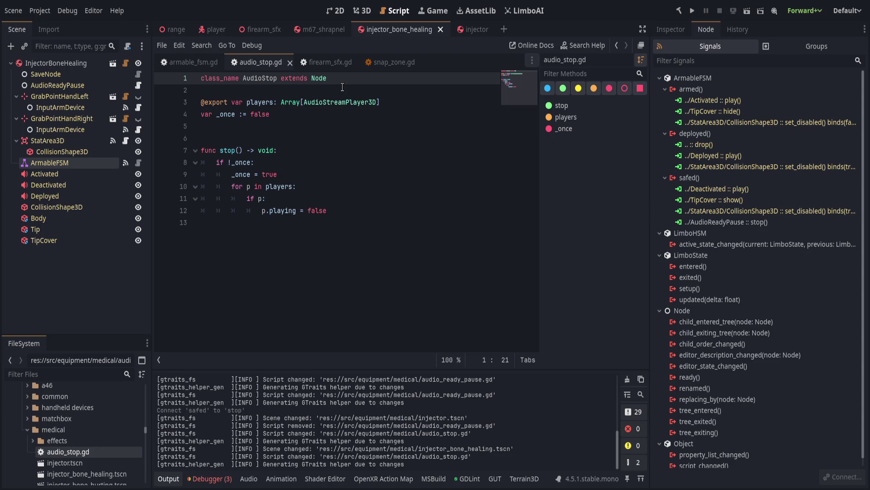
click(671, 29)
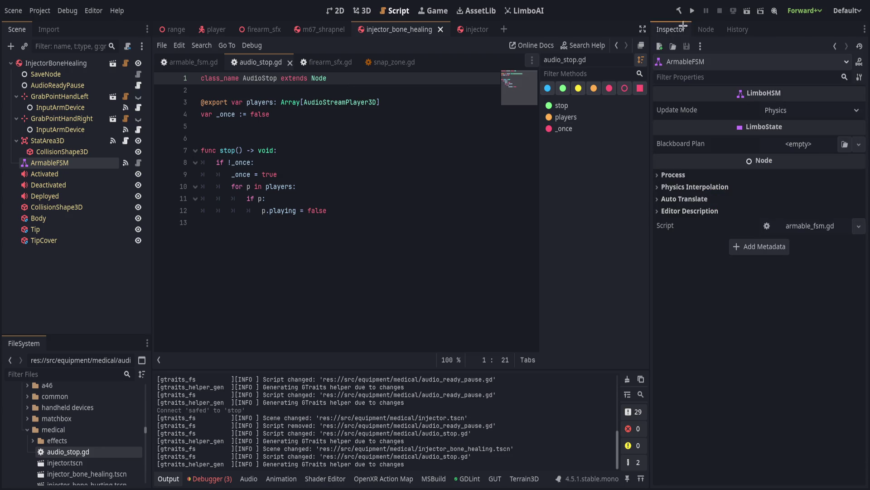
Step: Test-run the game, stop it, and open the base injector scene
key(F5)
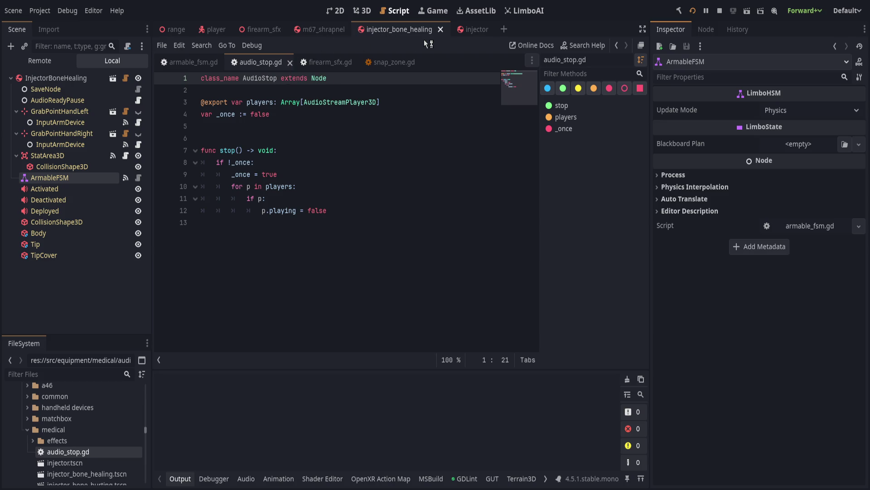
click(720, 11)
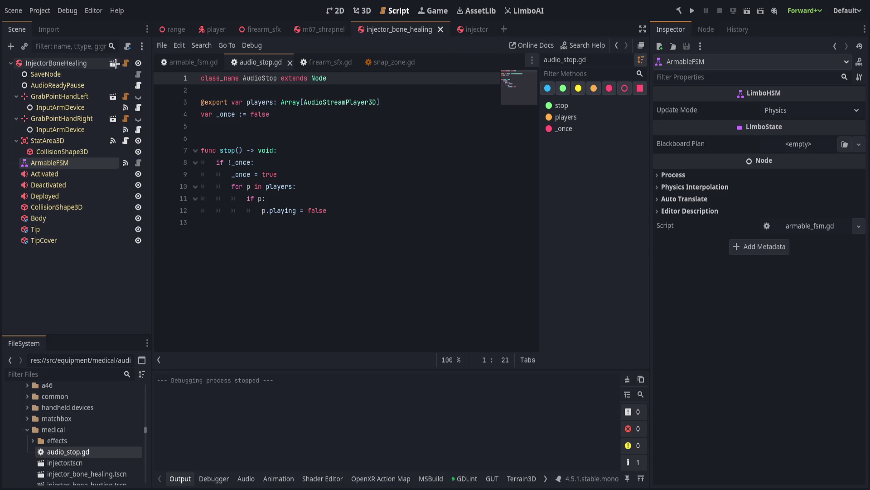
key(ctrl+Tab)
click(101, 85)
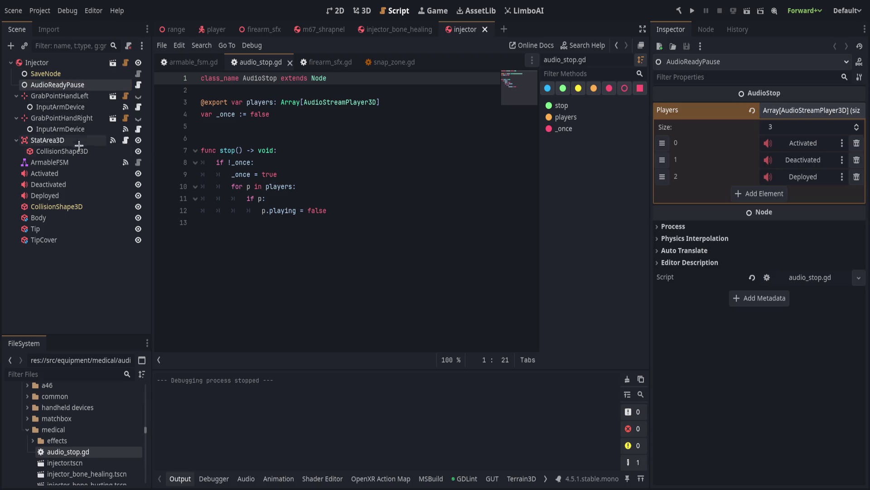
Step: Connect the injector's ArmableFSM safed signal to AudioReadyPause's stop() and save the scene
click(68, 162)
click(705, 29)
click(706, 177)
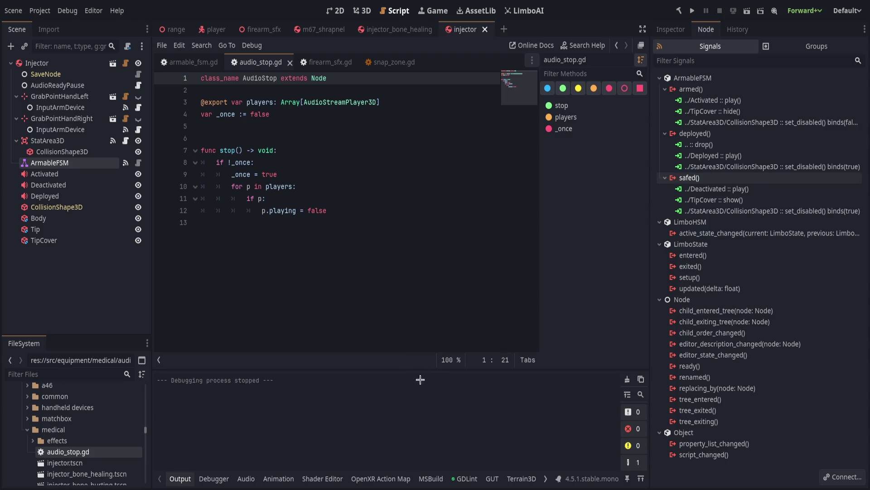
drag(414, 351, 414, 351)
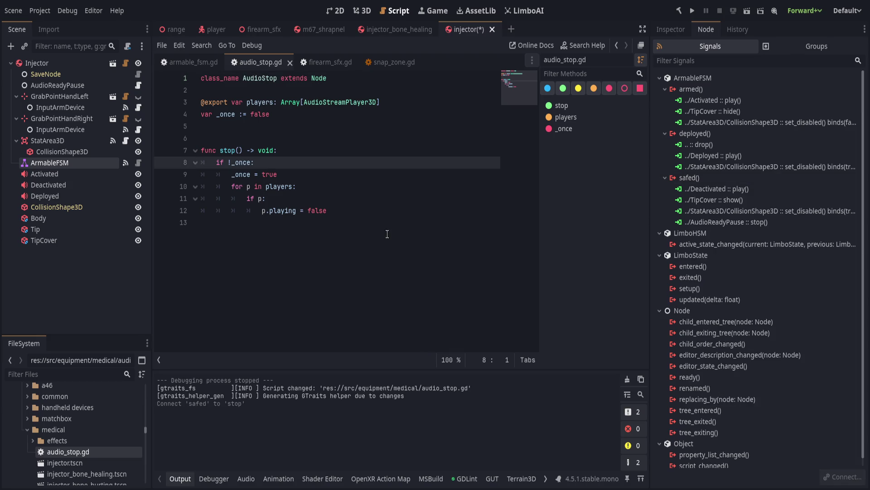
key(ctrl+s)
click(386, 32)
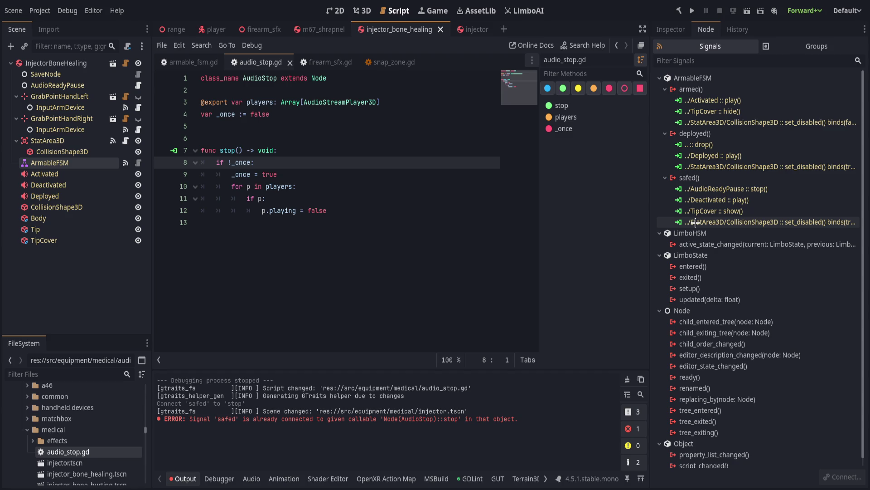
Step: Start rewriting line 12's p.playing = false as a set_deferred("playing", ...) call
click(271, 211)
text(set_deferred)
key(Down)
key(Return)
key(Escape)
key(ctrl+shift+Right)
text(")
key(Delete)
key(Delete)
key(Delete)
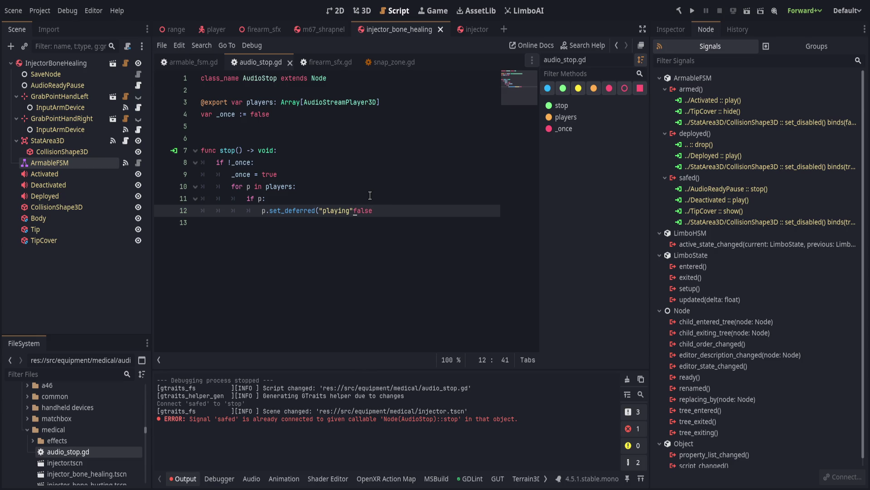
text(,)
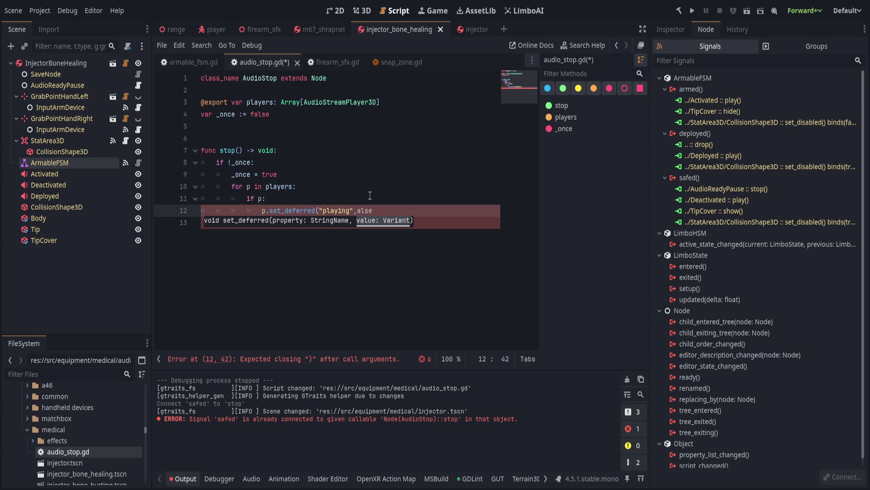
Step: Complete line 12 as p.set_deferred("playing", false) and save the script
key(Up)
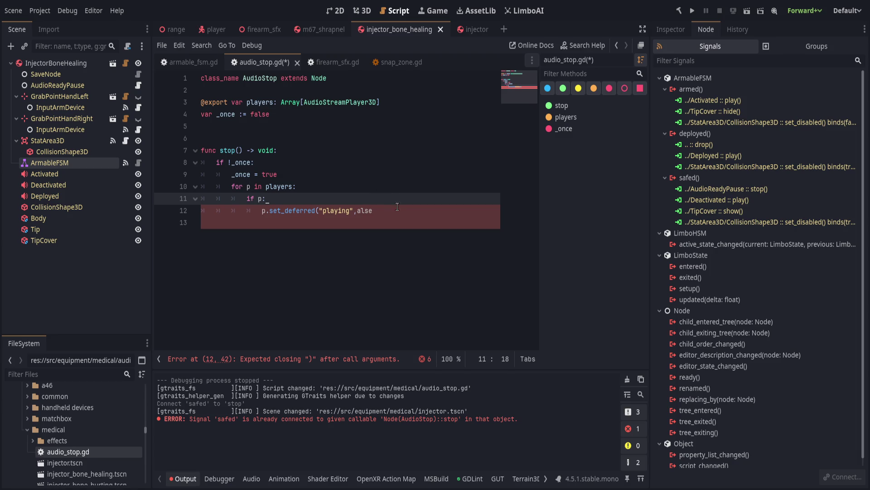
key(Down)
key(Right)
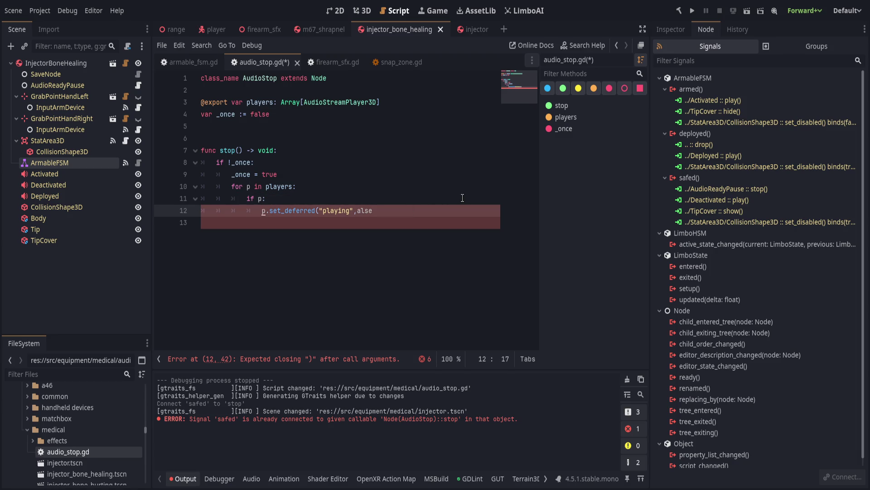
key(Page_Up)
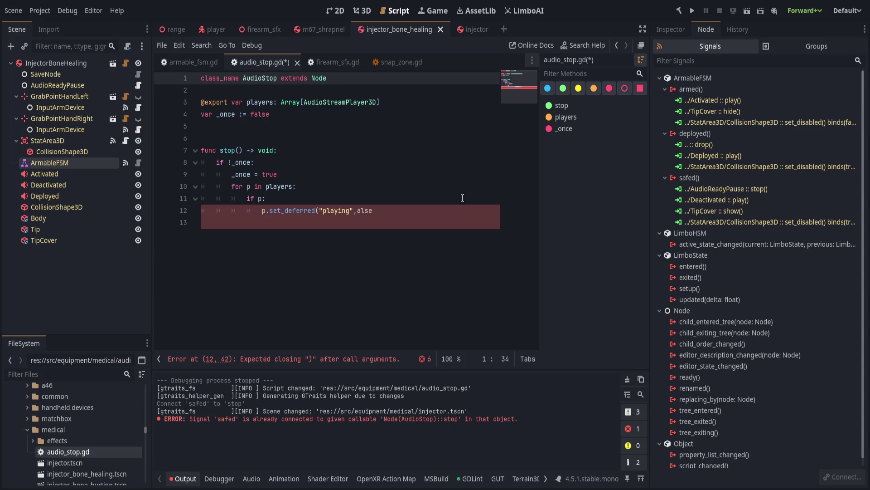
key(Page_Down)
key(Up)
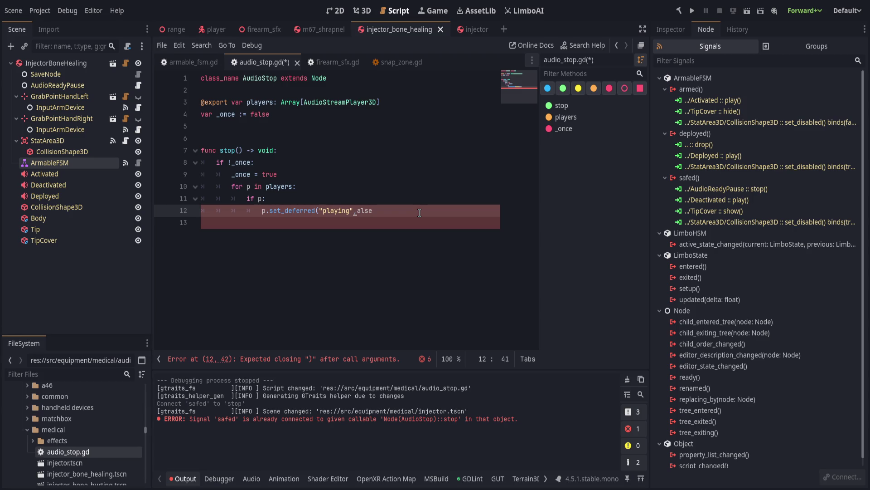
key(Delete)
text(,,,)
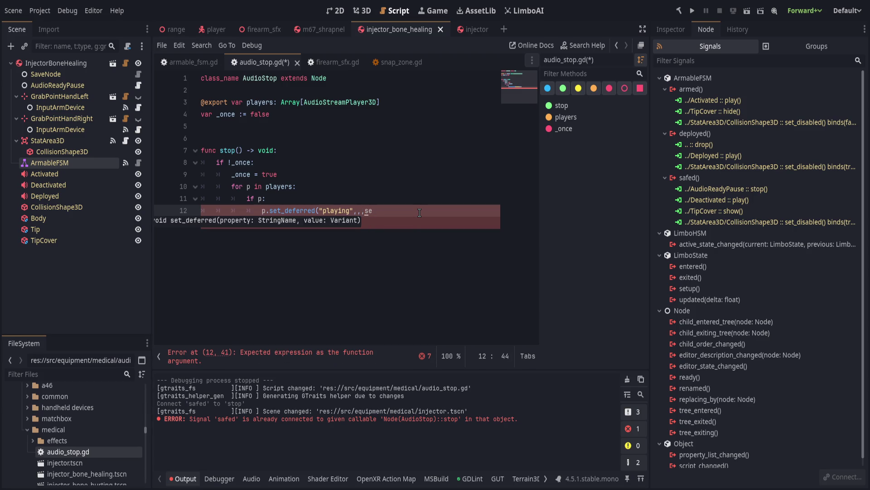
key(Page_Up)
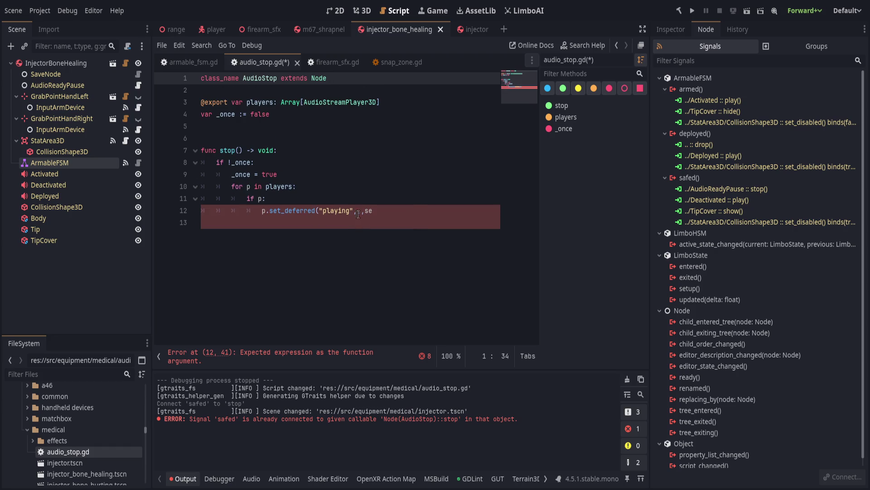
key(Page_Down)
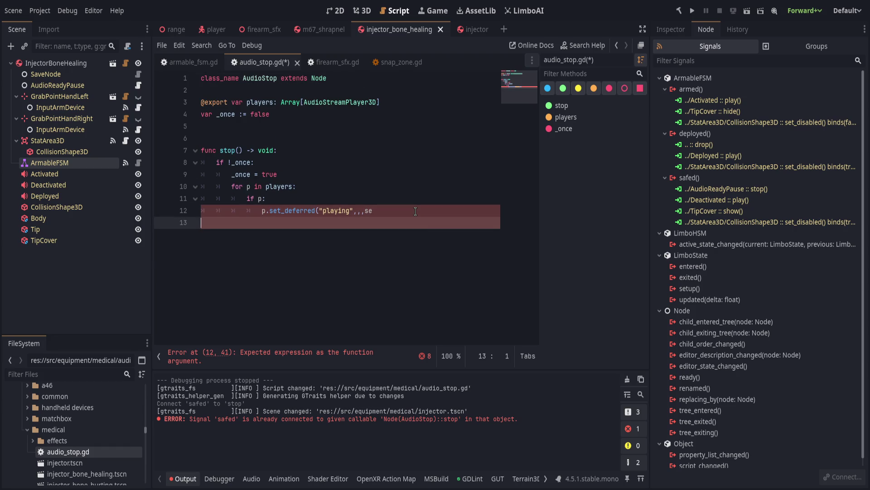
click(421, 213)
text(false))
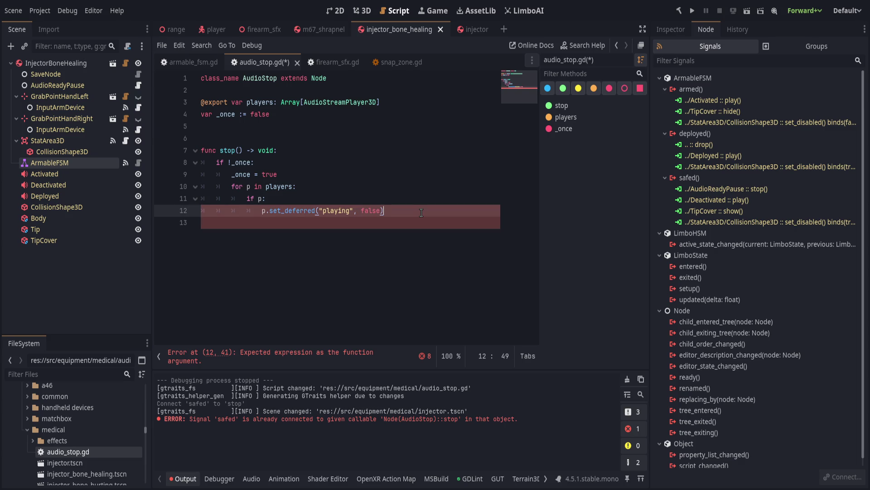
click(391, 186)
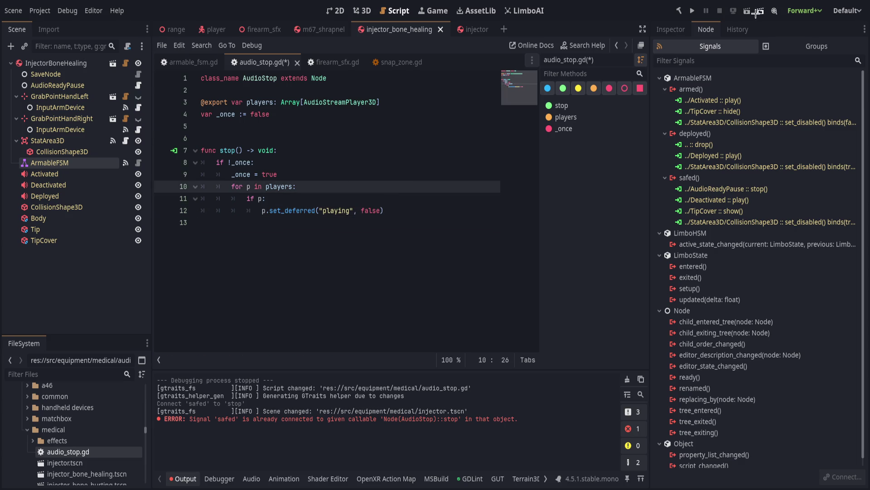
key(ctrl+s)
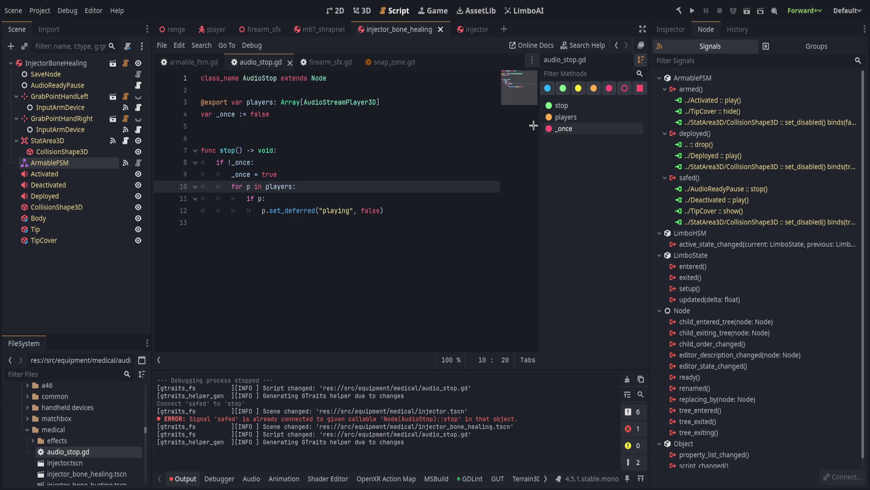
Step: Test-run the deferred stop, then move the injector tab ahead of injector_bone_healing
click(691, 11)
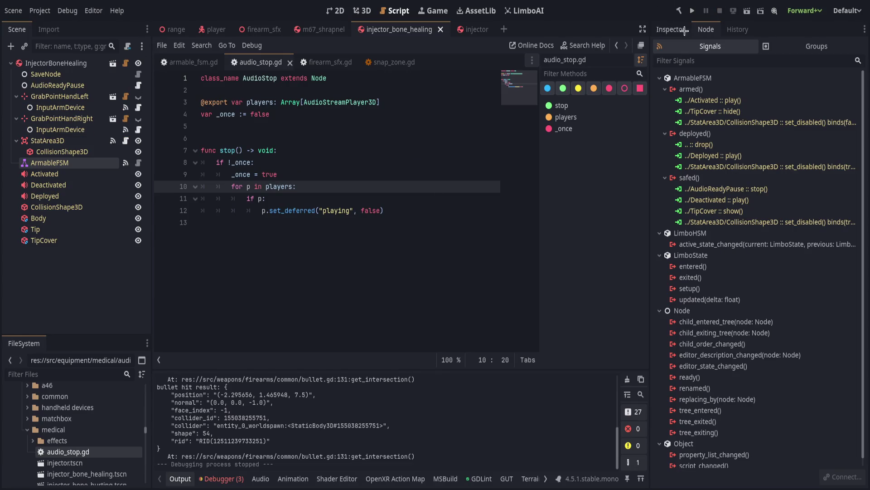
drag(473, 29, 392, 34)
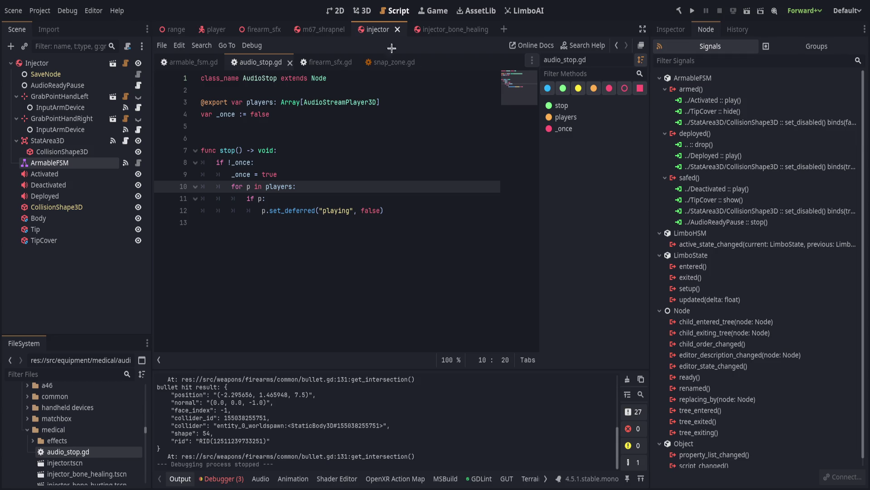
Step: Add a deferred debug print of "stopped" after line 12 in audio_stop.gd and save
click(355, 173)
click(423, 212)
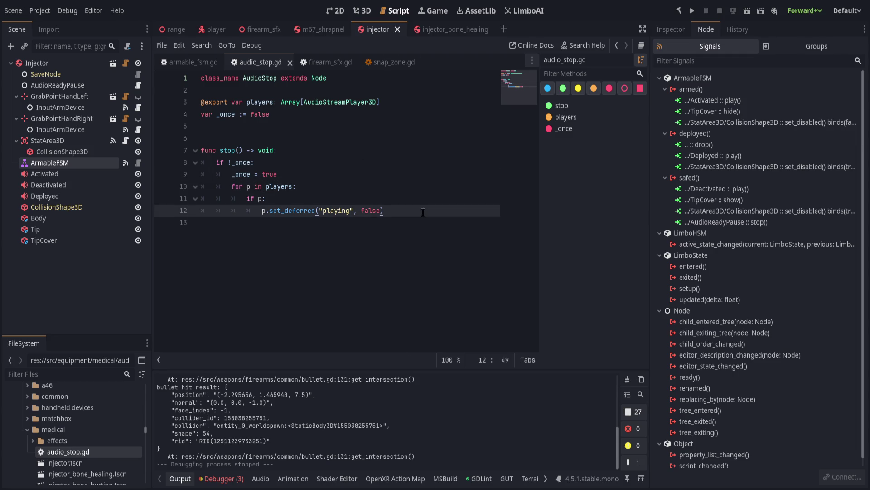
key(Return)
text(rint.cal)
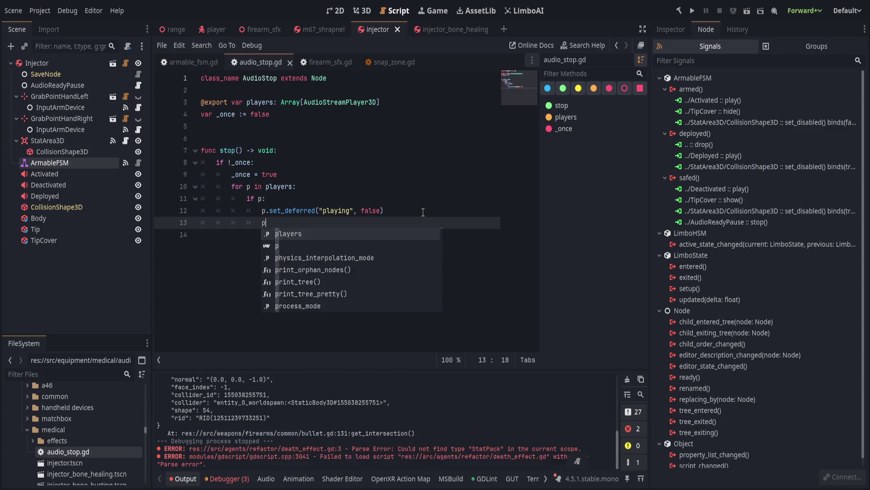
text(l)
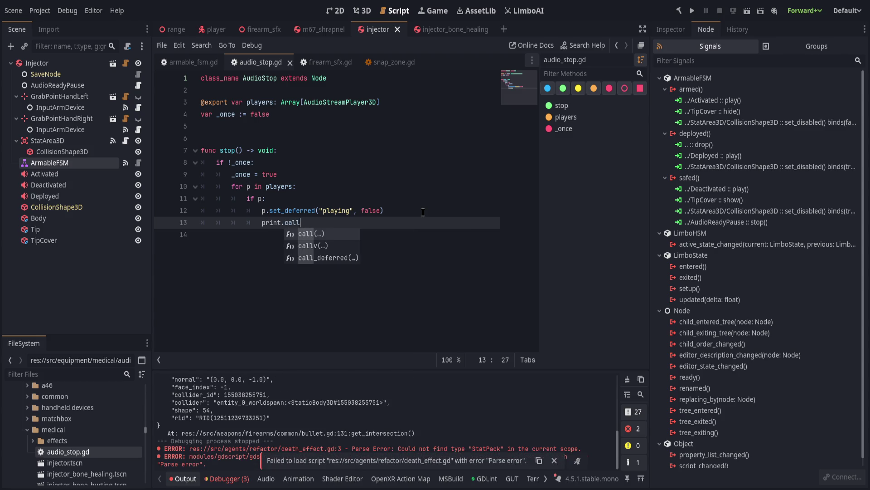
text(_de)
key(Return)
text(stopped"))
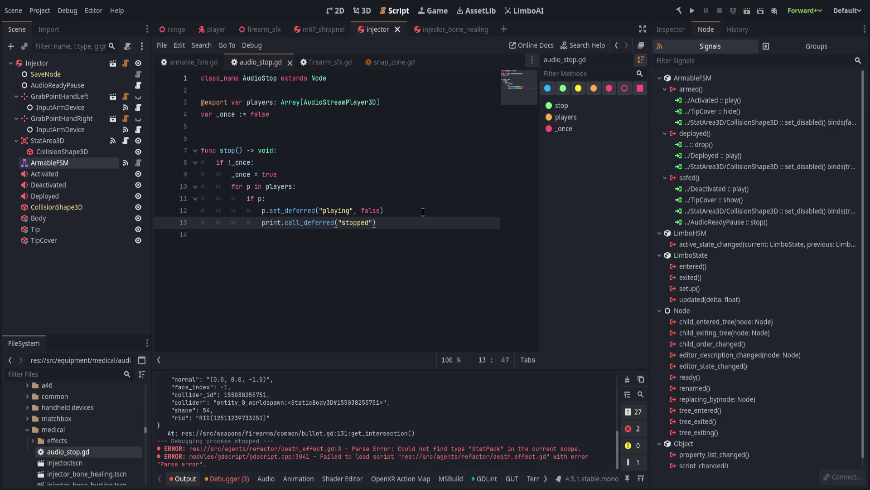
key(ctrl+s)
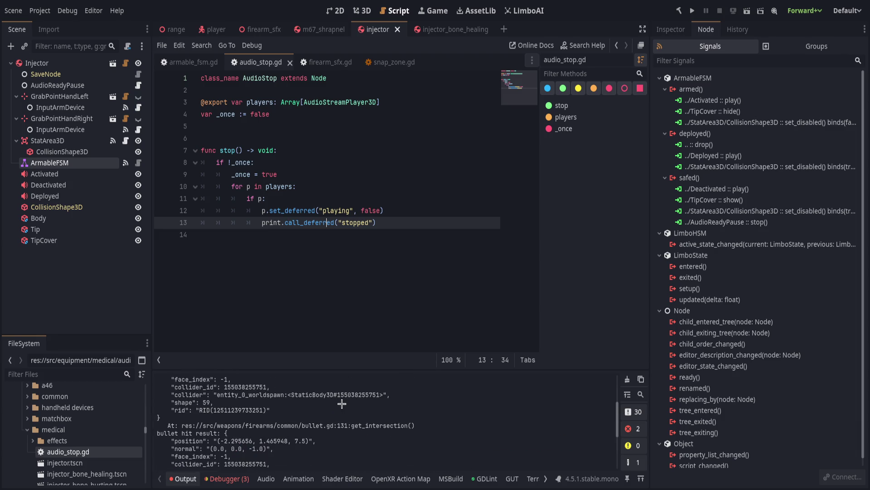
Step: Replace the debug print with p.playing = false under the if p: check and save
key(ctrl+x)
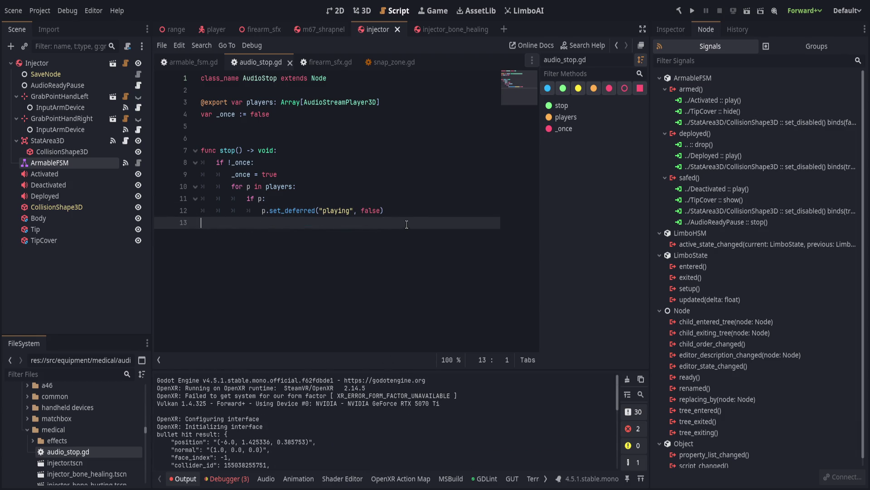
click(411, 200)
key(Return)
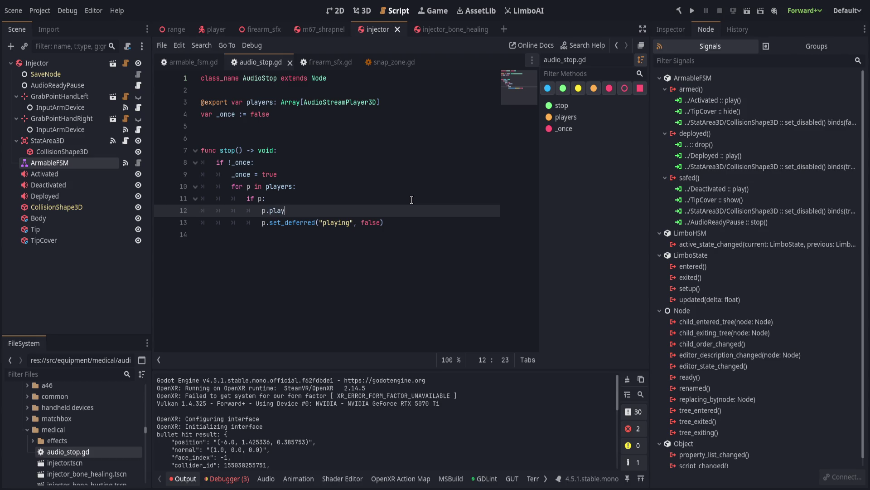
text(false)
key(Down)
key(ctrl+s)
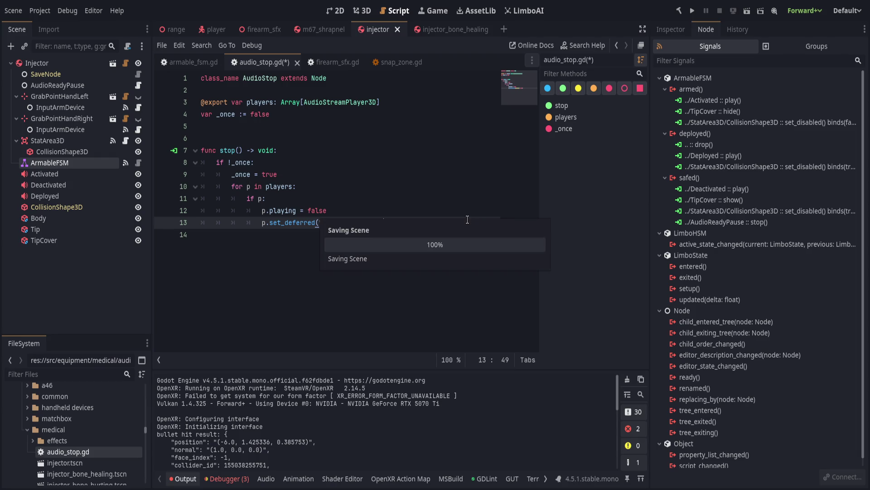
Step: Compare ArmableFSM's signal connections between the injector and injector_bone_healing scenes, saving the injector scene
click(63, 164)
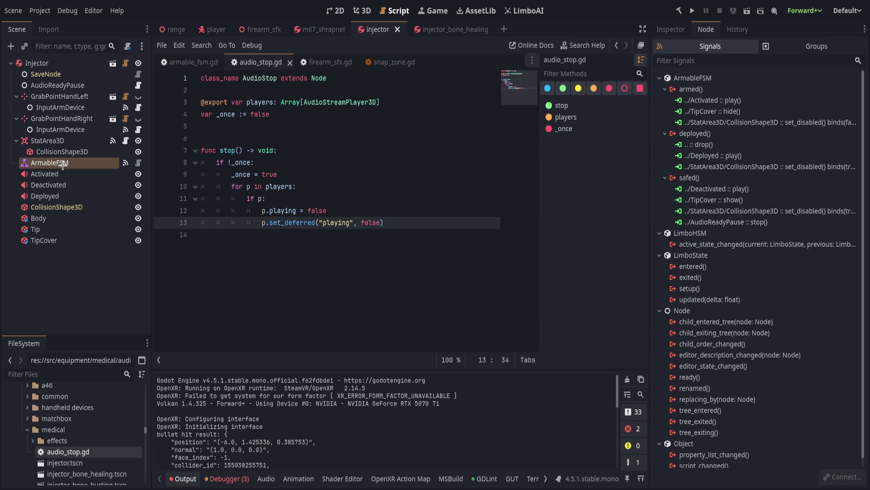
click(438, 30)
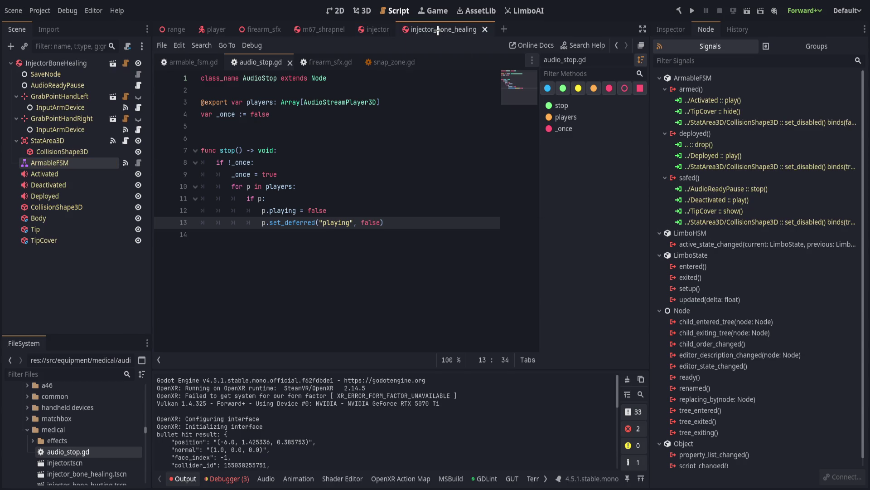
click(370, 30)
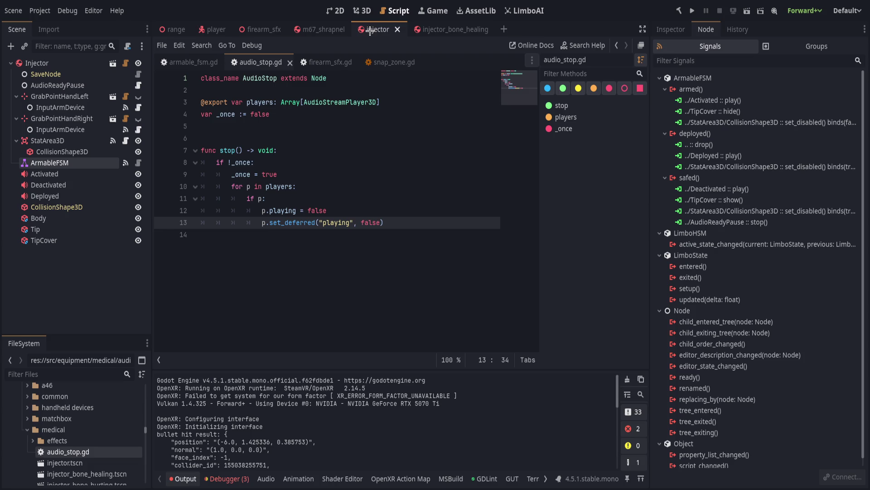
click(431, 30)
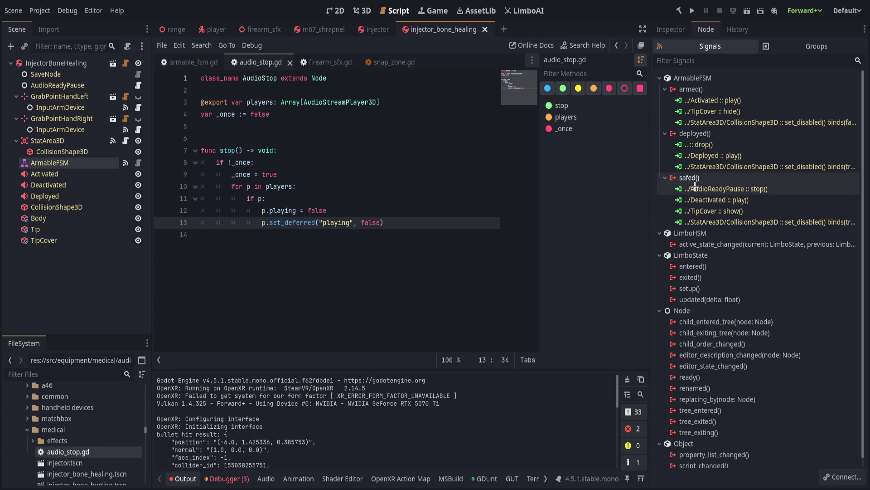
shift+click(441, 96)
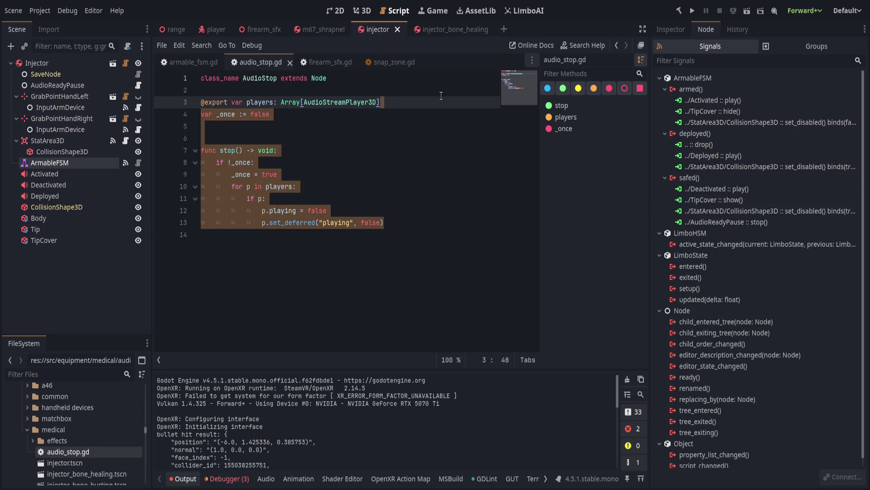
click(455, 30)
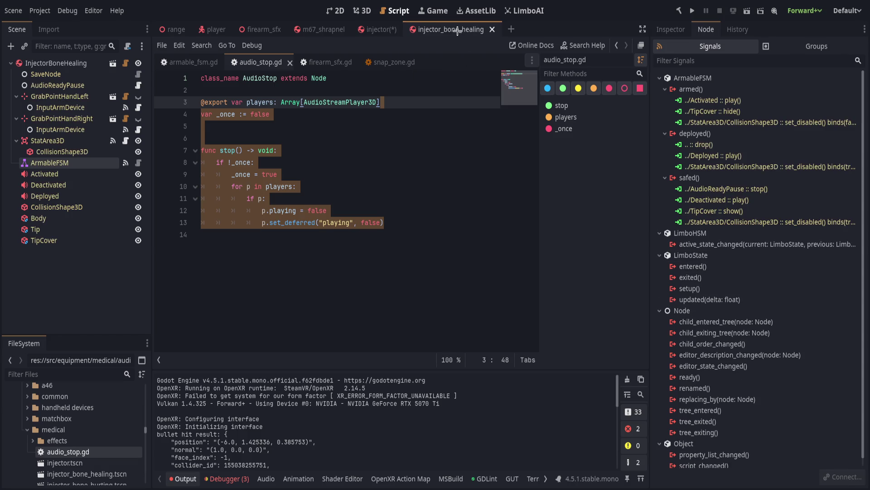
click(373, 29)
key(ctrl+s)
click(447, 29)
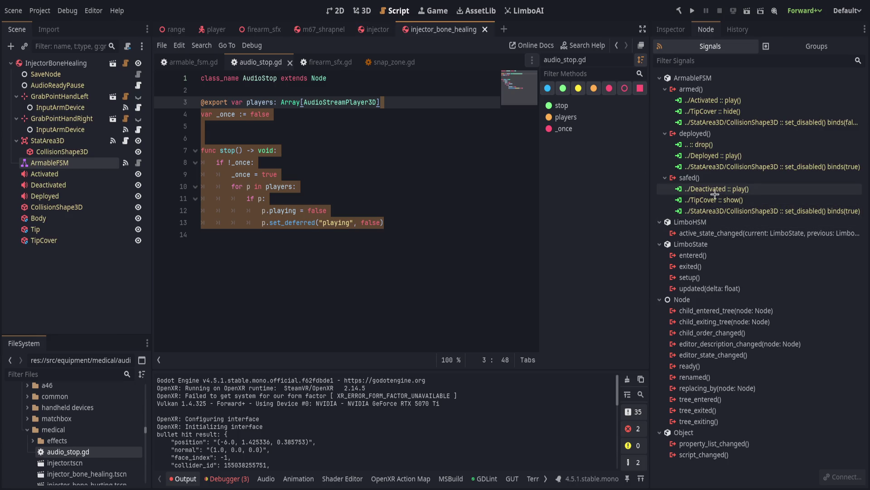
click(373, 29)
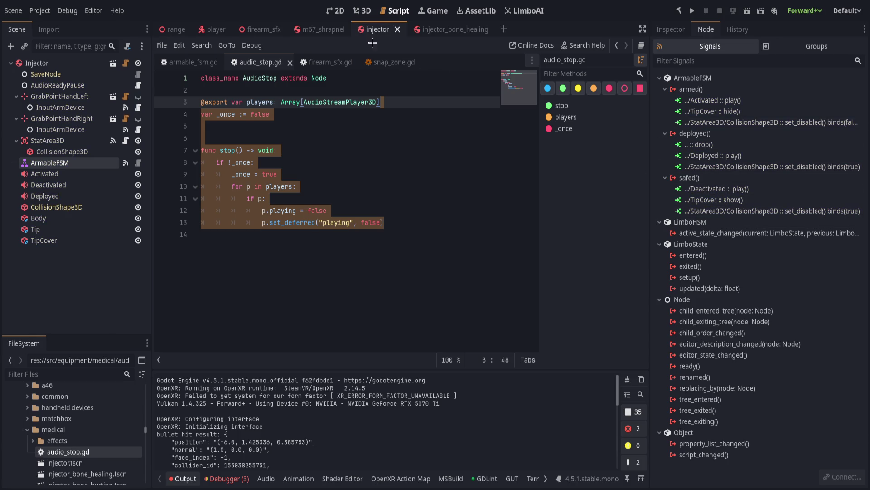
Step: Connect ArmableFSM's safed() signal to AudioReadyPause's stop function
click(711, 180)
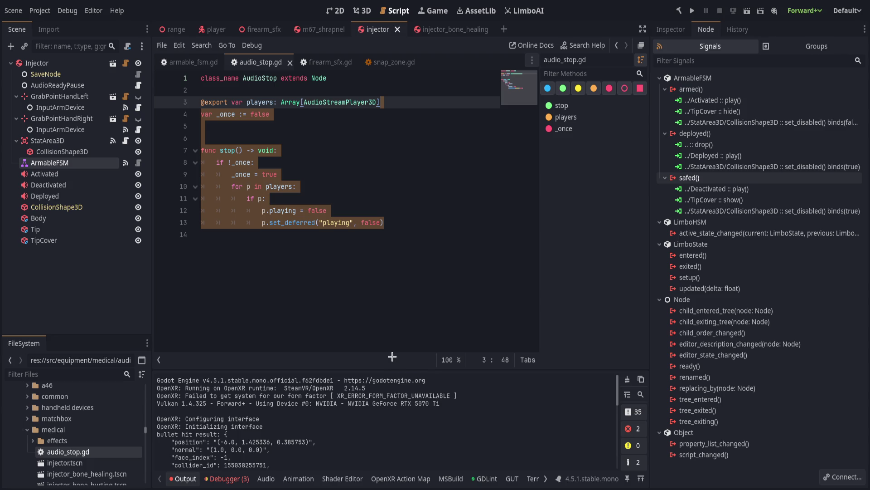
drag(639, 286, 666, 268)
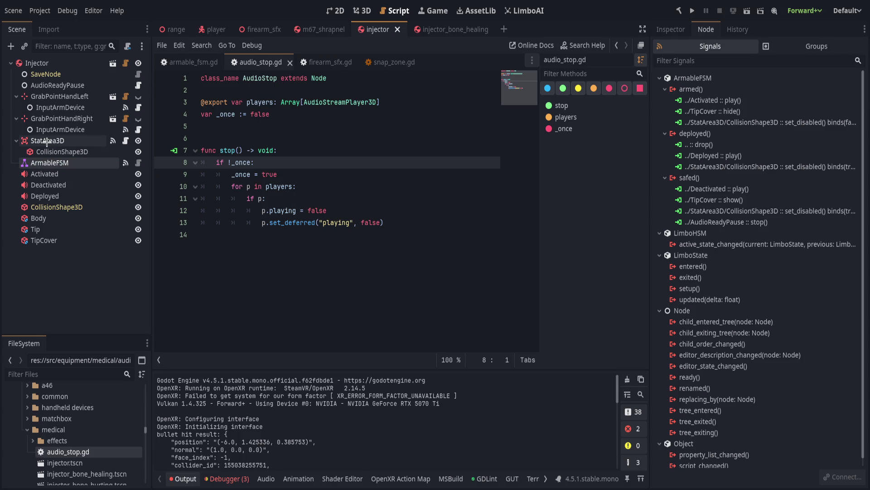
click(61, 265)
click(363, 234)
click(420, 222)
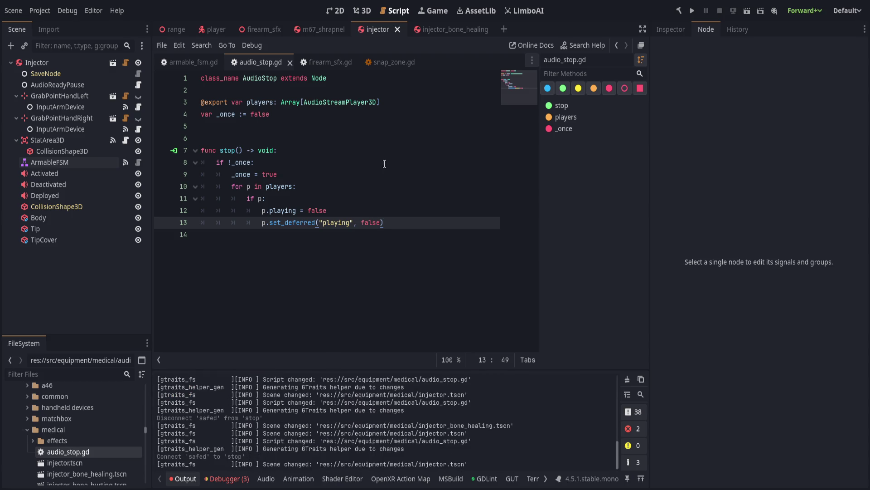
Step: Open injector_bone_hurting.tscn and injector_chem_cure.tscn, and check ArmableFSM's connections in chem_cure
click(399, 126)
scroll(91, 436, down, 2)
double_click(110, 460)
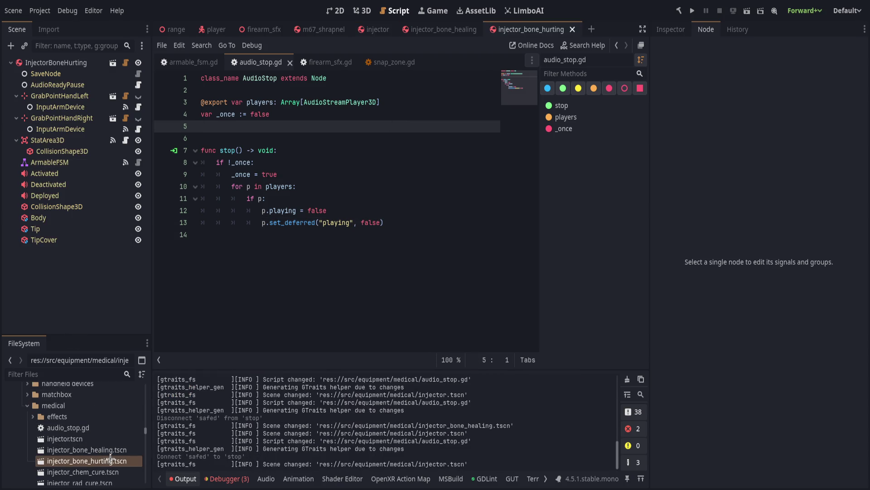
scroll(110, 459, down, 2)
double_click(110, 447)
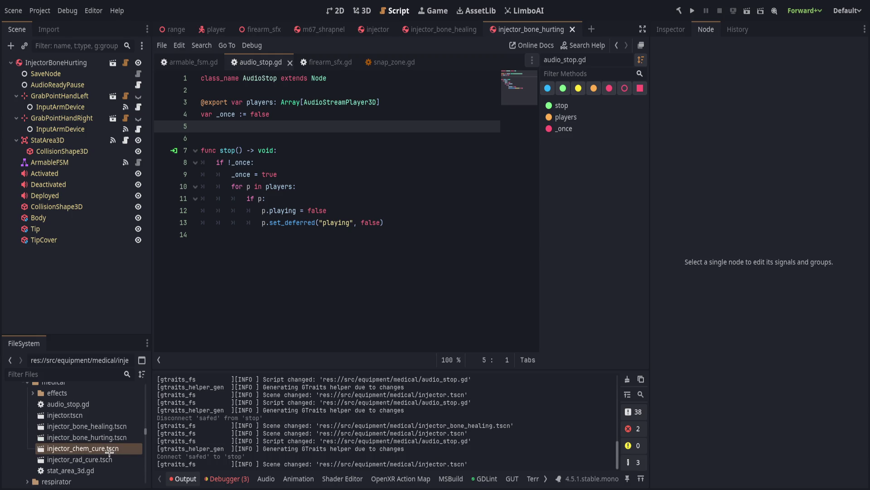
click(68, 162)
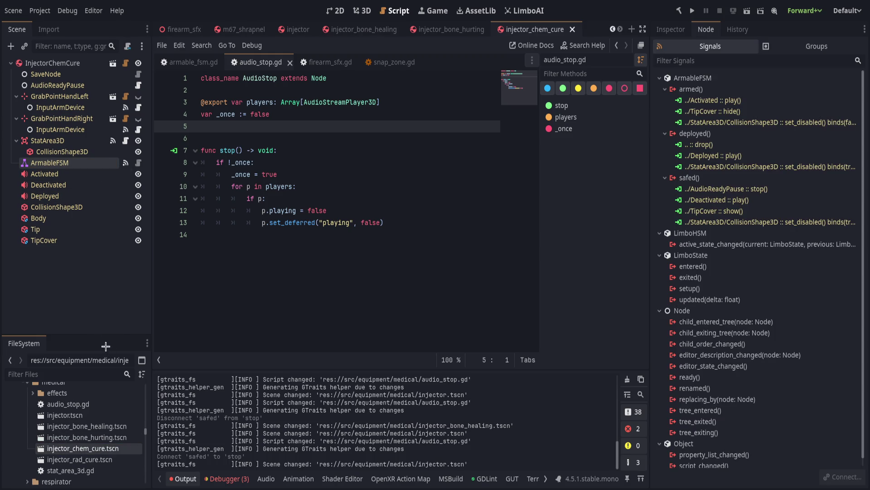
scroll(107, 460, up, 4)
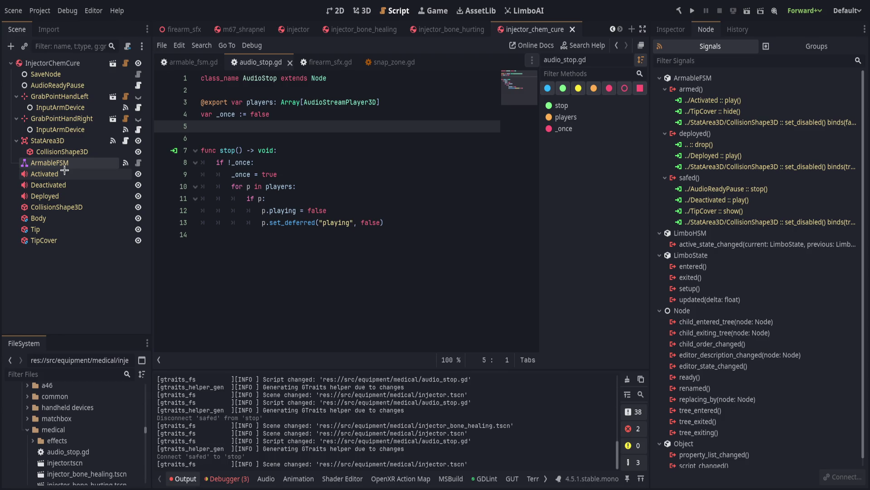
Step: In the injector scene, give Activated, Deactivated and Deployed a stream, then save
click(284, 30)
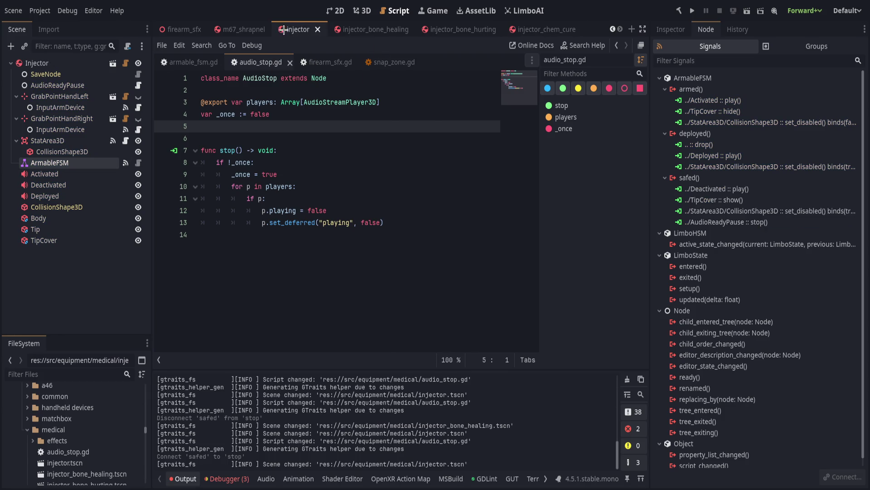
mouse_move(68, 174)
mouse_down()
mouse_move(100, 196)
mouse_move(79, 200)
mouse_move(66, 179)
mouse_move(63, 195)
mouse_up()
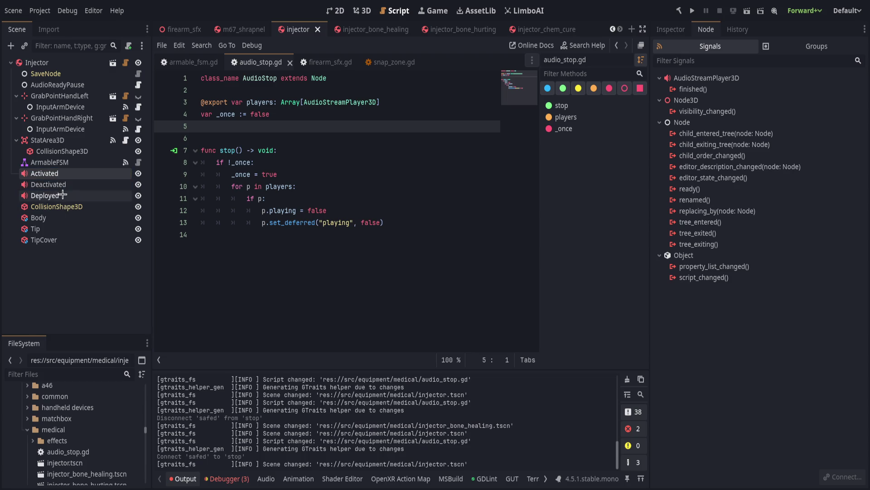
shift+click(62, 195)
click(670, 31)
key(ctrl+s)
Step: Switch to the injector_bone_healing scene and run the project to test the sounds
click(354, 29)
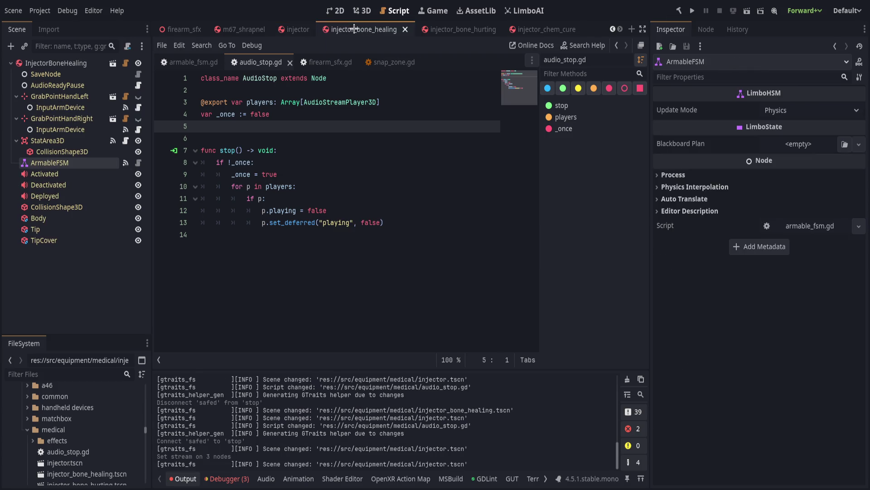
key(Down)
key(Down)
key(Down)
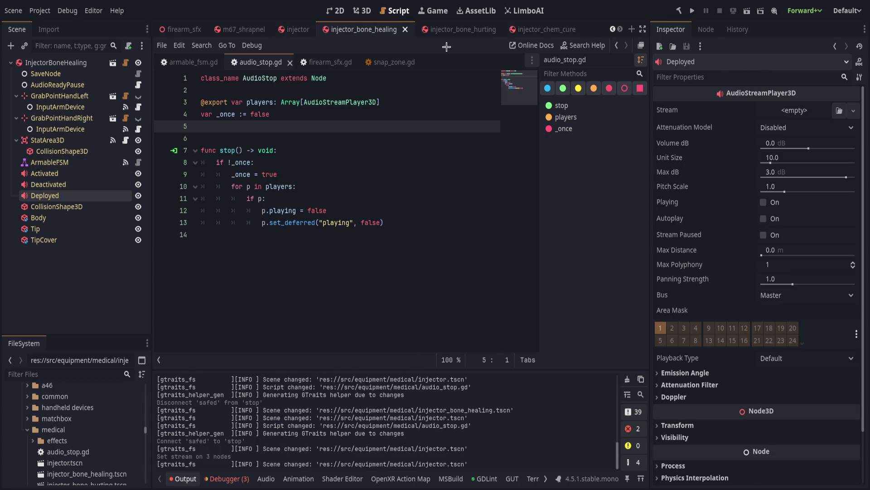
click(689, 10)
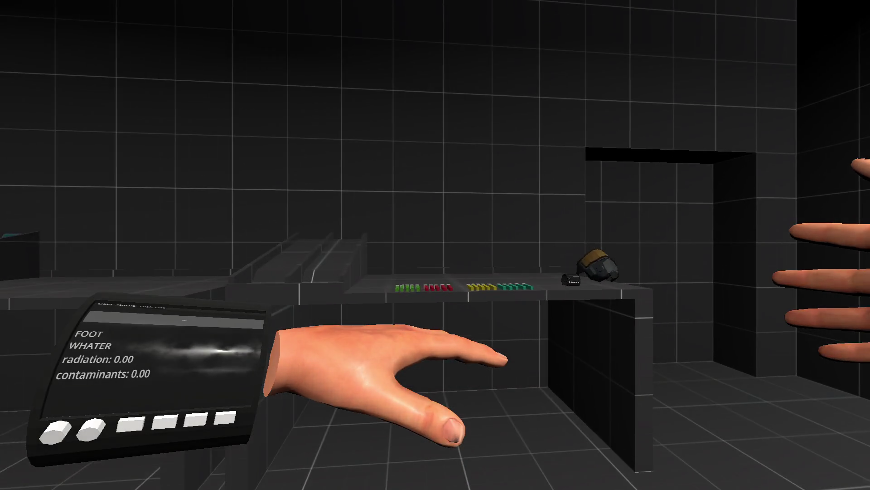
Step: After trying the injector in VR, leave the fullscreen game and return to the editor
key(alt+Tab)
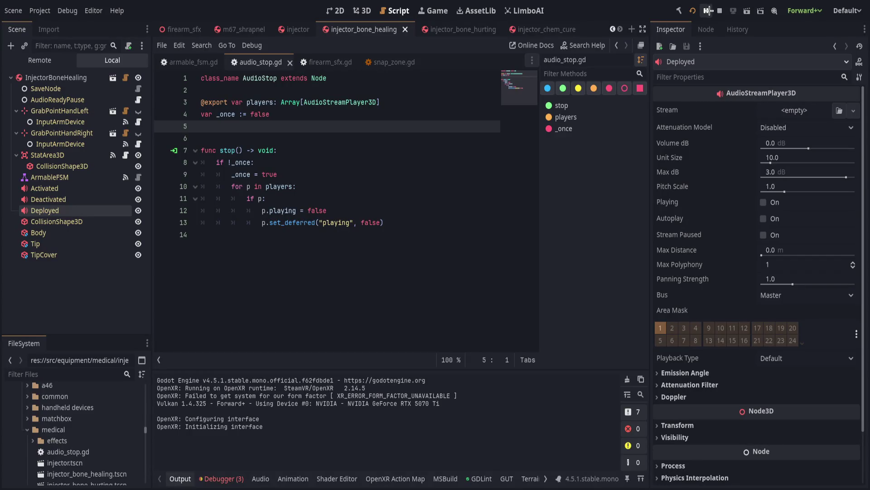
Step: Stop the game and inspect ArmableFSM, its script, and AudioReadyPause's players list
click(719, 11)
click(318, 198)
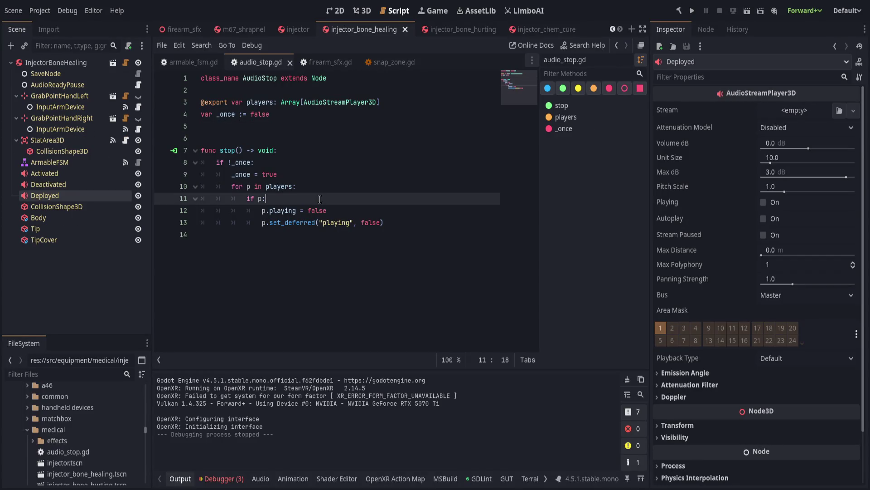
click(298, 32)
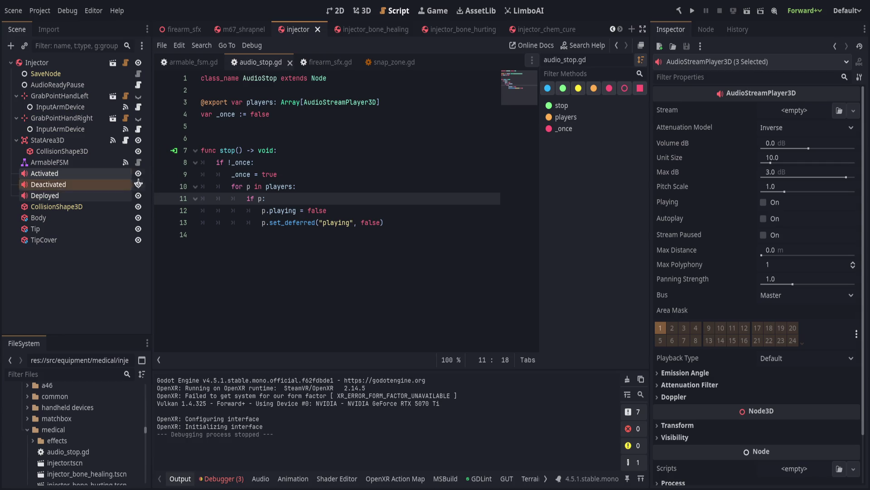
click(75, 162)
click(75, 174)
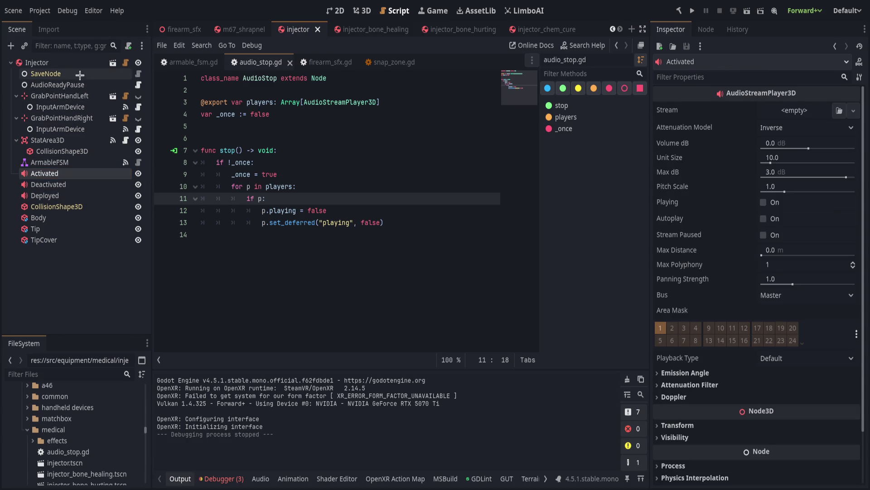
click(123, 84)
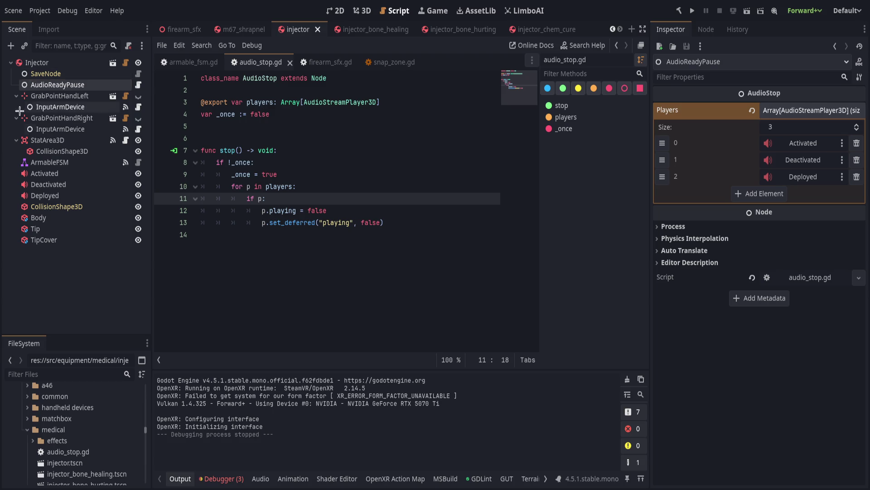
click(139, 162)
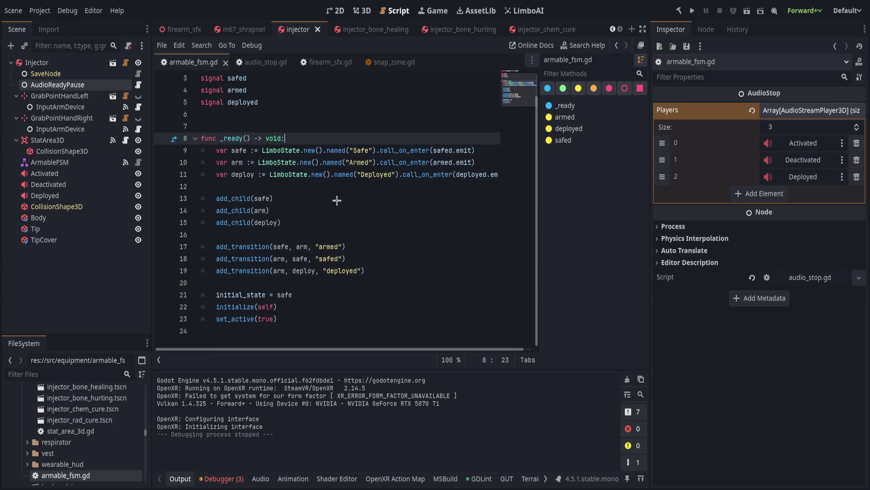
click(344, 317)
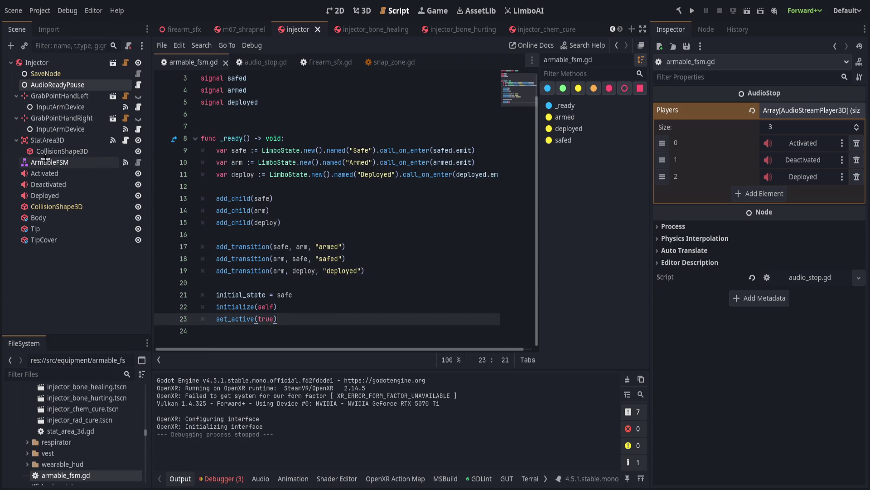
Step: Delete the ../AudioReadyPause :: stop() connection under ArmableFSM's safed() signal
click(49, 162)
click(695, 30)
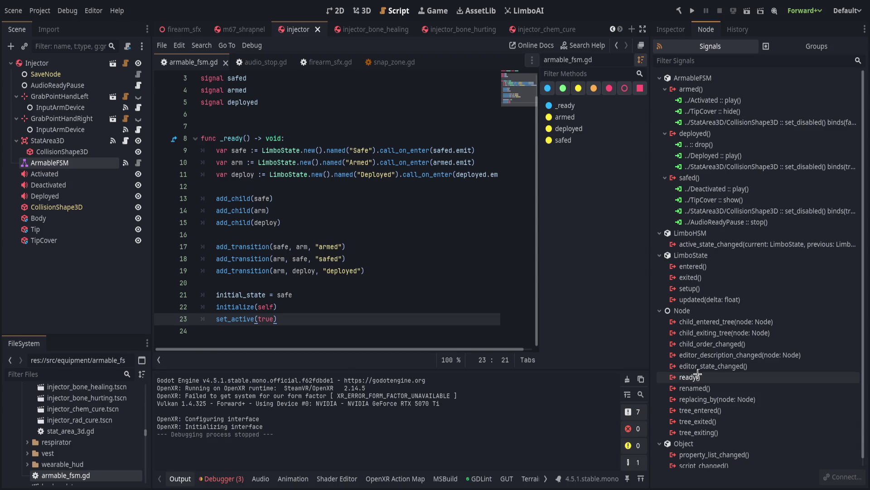
click(57, 85)
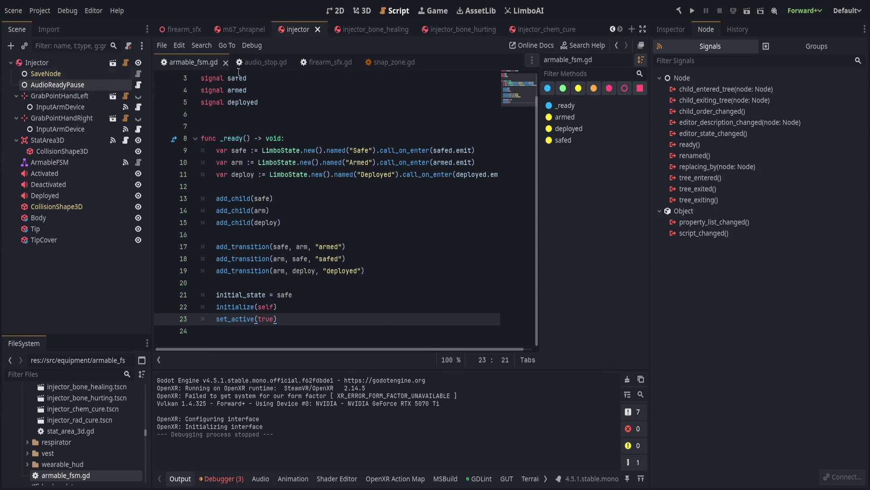
click(50, 162)
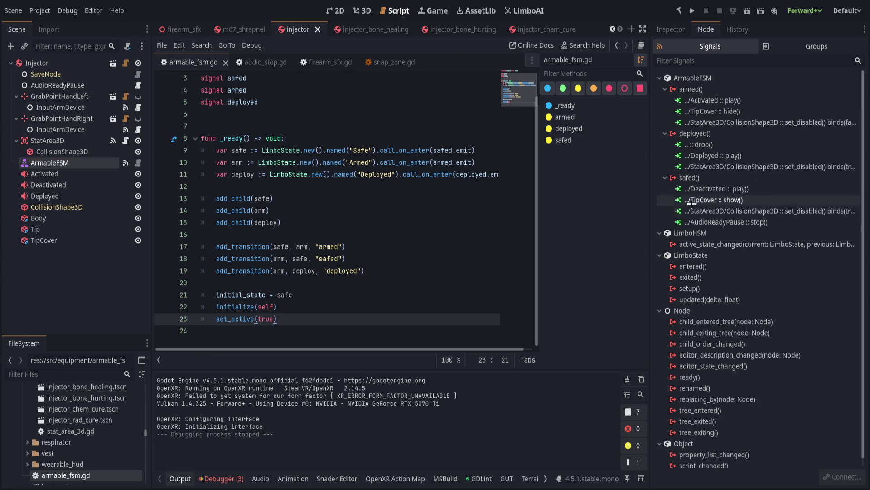
click(725, 222)
key(Delete)
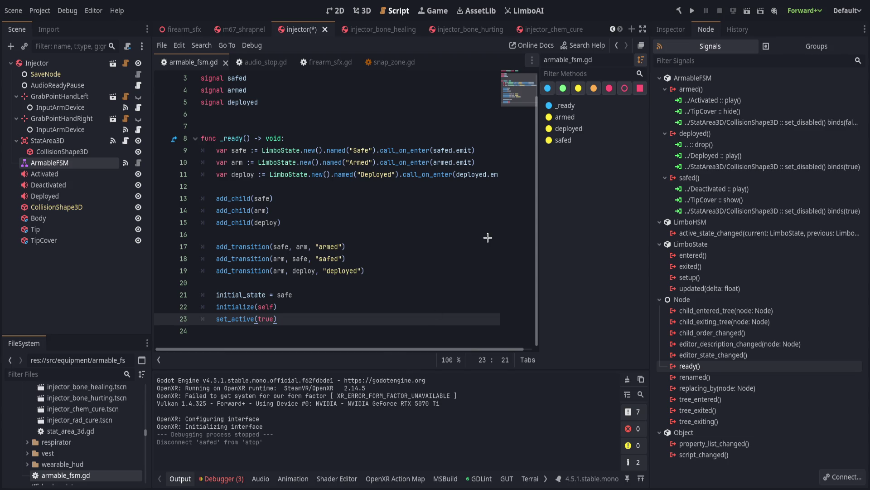
Step: Connect ArmableFSM's ready() signal to AudioReadyPause's stop() function
drag(488, 238, 569, 226)
click(679, 26)
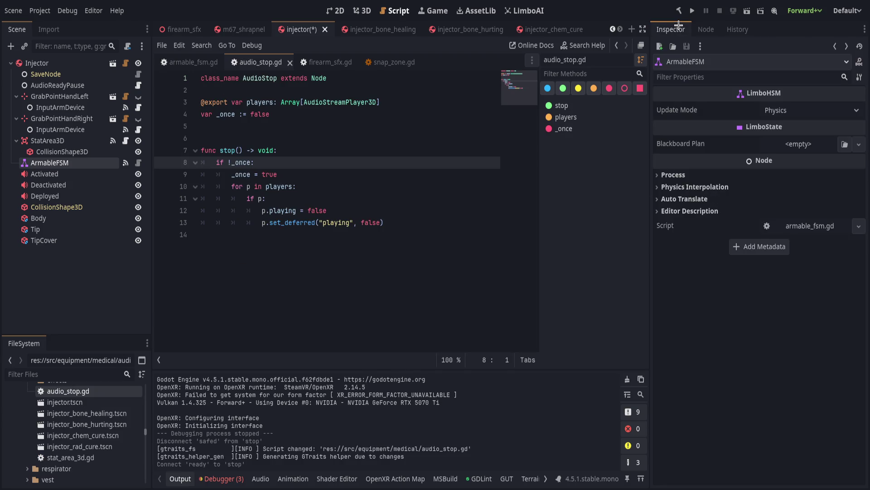
click(416, 220)
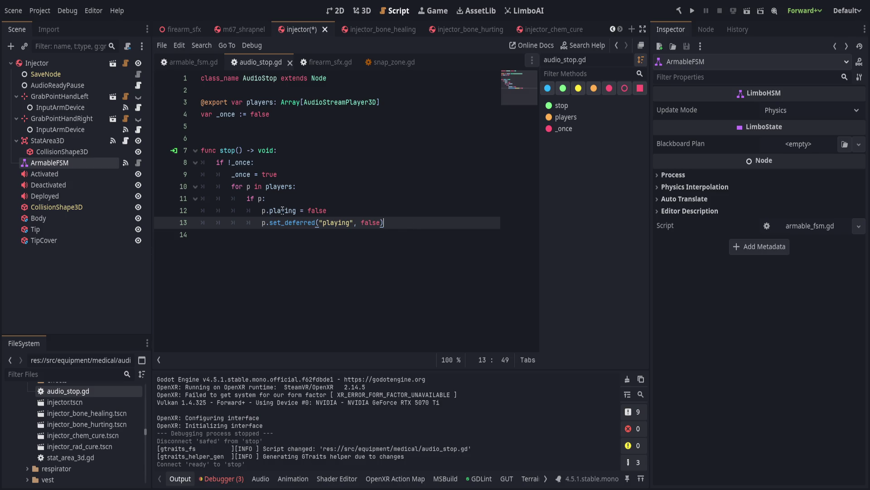
key(Up)
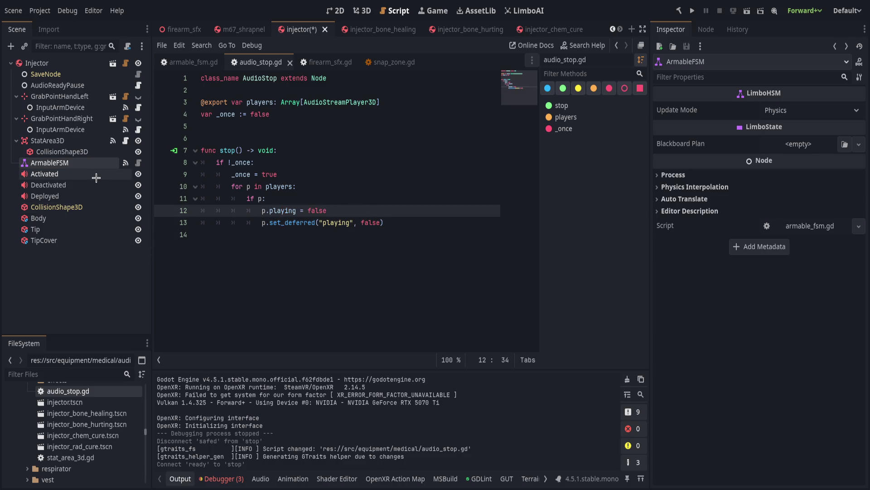
Step: Give Activated, Deactivated and Deployed the beep.ogg stream and run the game to test it
click(58, 82)
click(44, 173)
shift+click(45, 195)
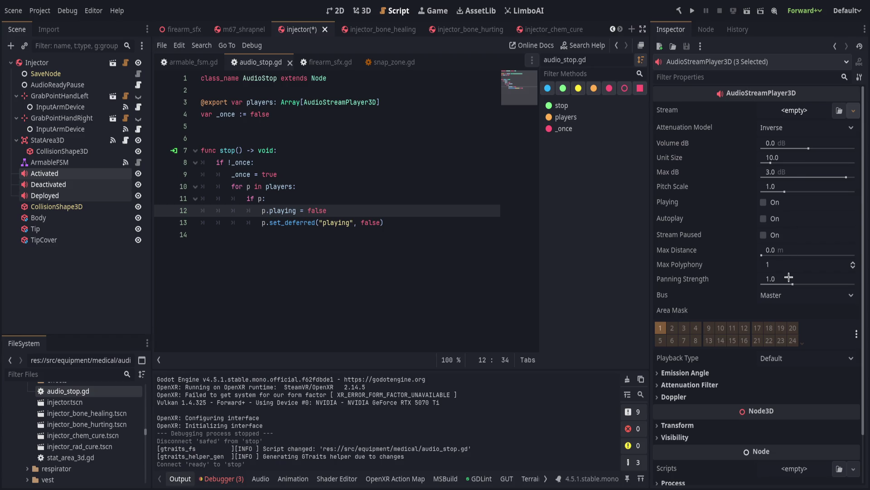
mouse_move(367, 138)
mouse_down()
mouse_move(365, 150)
mouse_move(798, 111)
mouse_up()
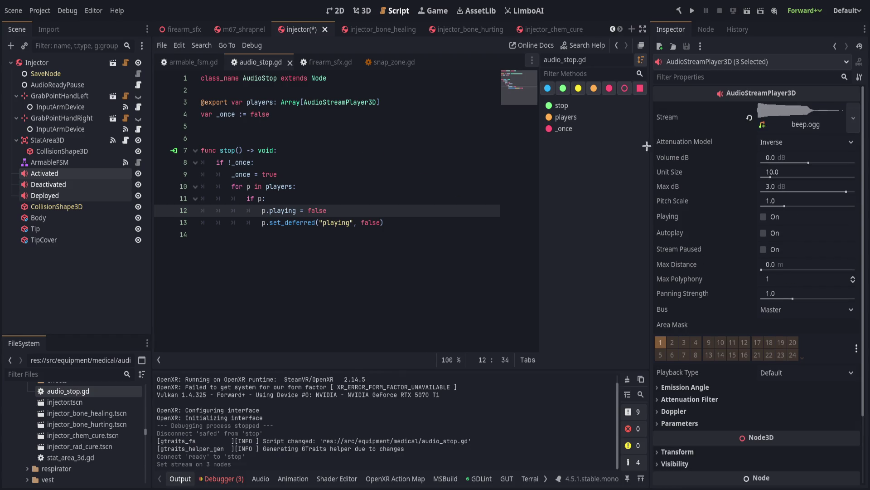
click(693, 10)
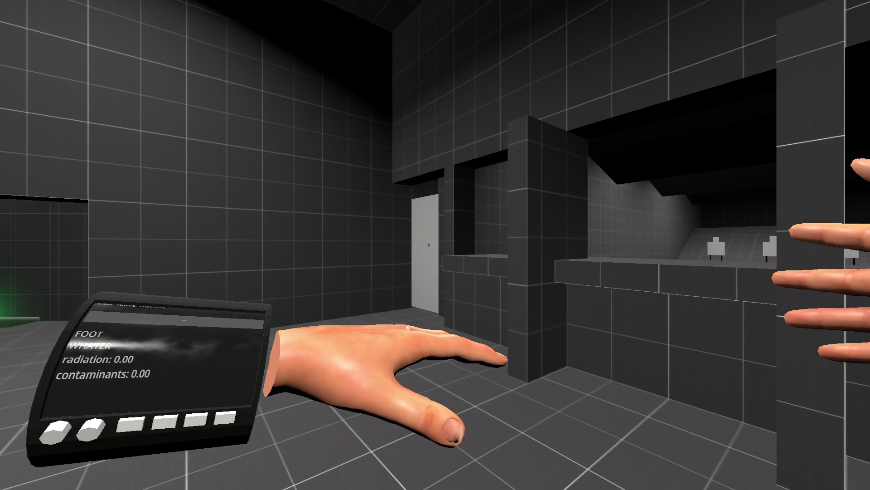
key(alt+Tab)
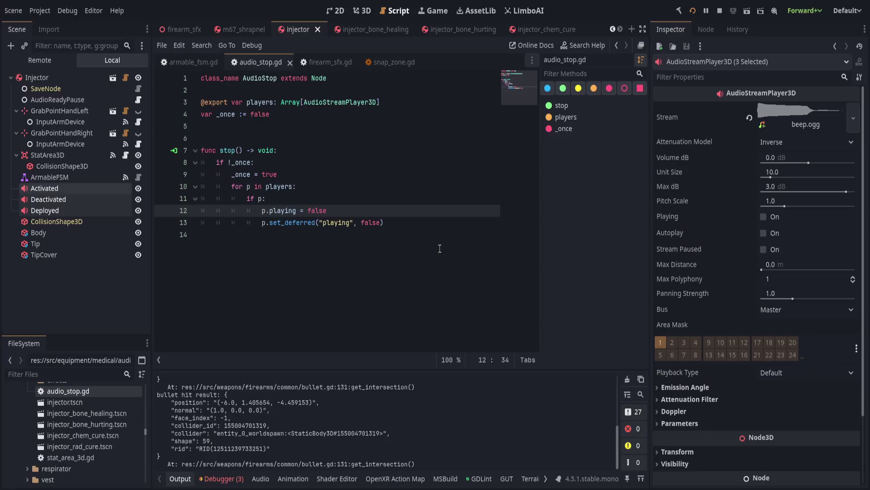
Step: Delete the _once variable, assignment and if-check from audio_stop.gd, dedent the loop, and save
click(392, 191)
click(93, 292)
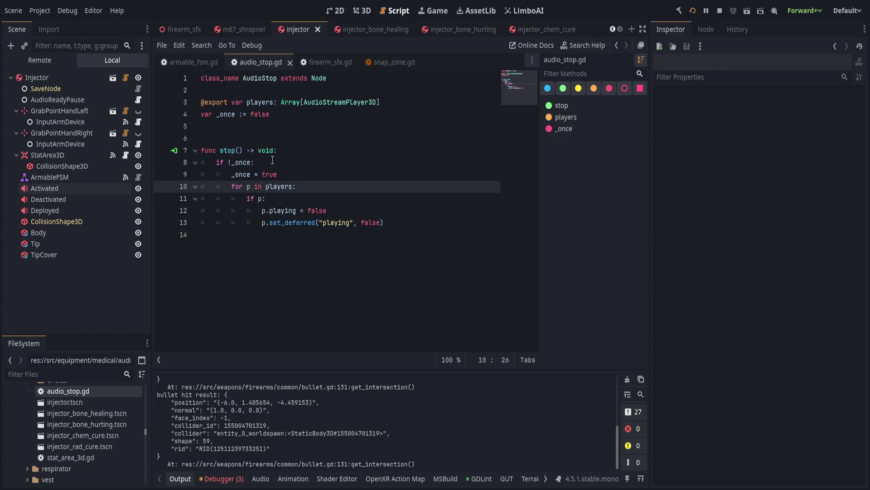
click(68, 177)
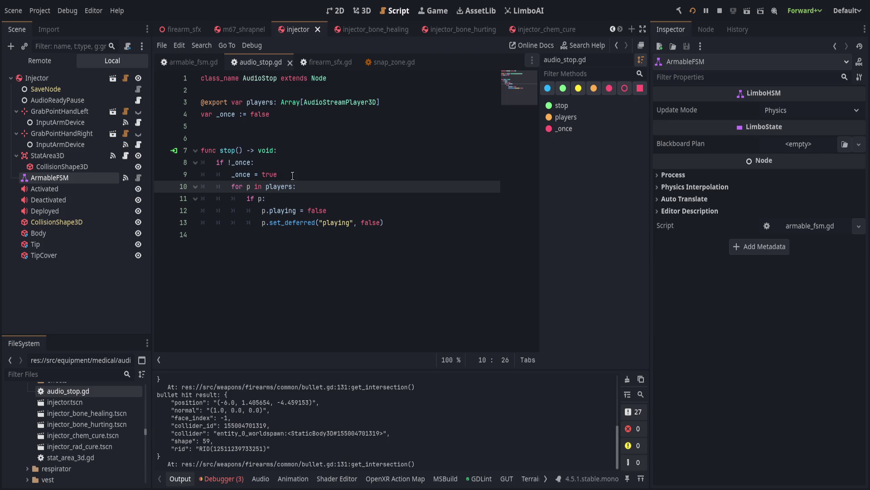
click(314, 165)
key(ctrl+shift+k)
key(ctrl+shift+k)
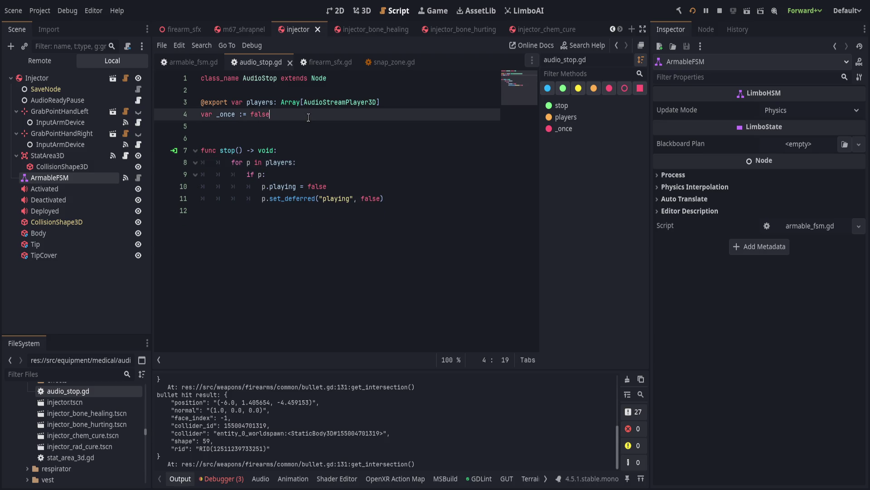
key(Up)
key(Up)
key(Up)
key(ctrl+shift+k)
key(shift+Down)
key(shift+Down)
key(shift+Down)
key(shift+Tab)
click(335, 151)
key(ctrl+s)
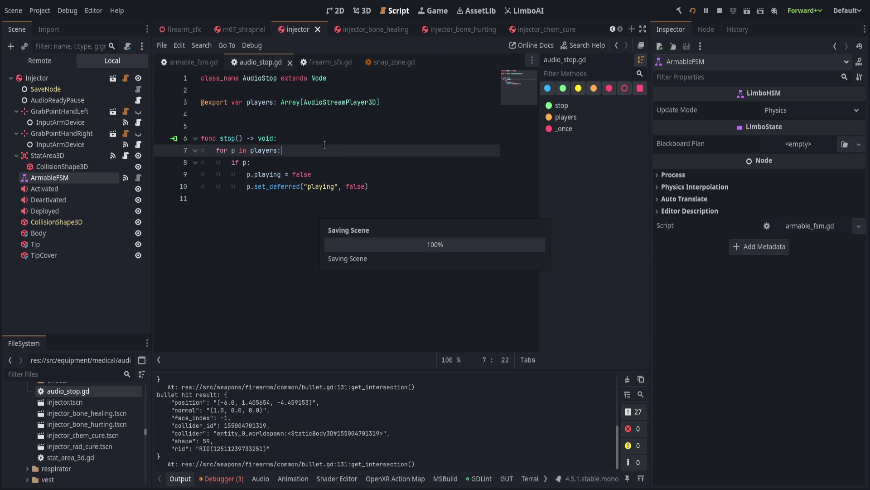
Step: Insert a temporary return above the player loop and review ArmableFSM's signal connections
key(ctrl+shift+Return)
text(return)
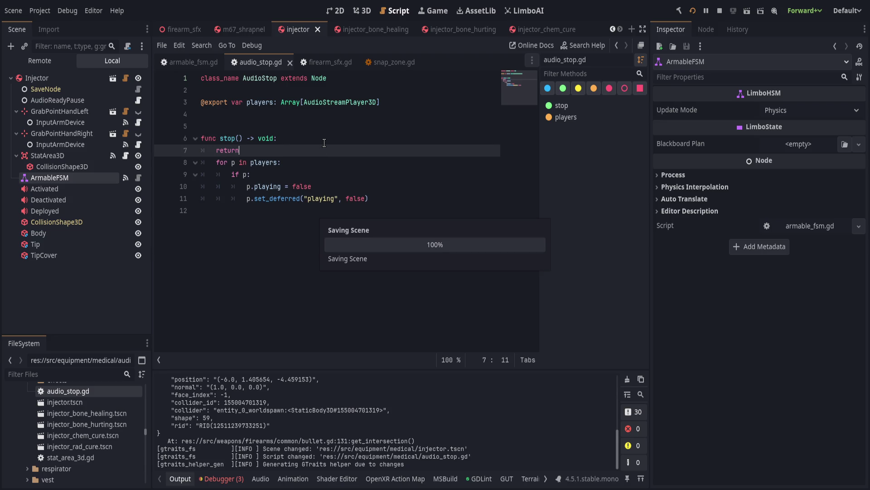
click(45, 189)
click(50, 178)
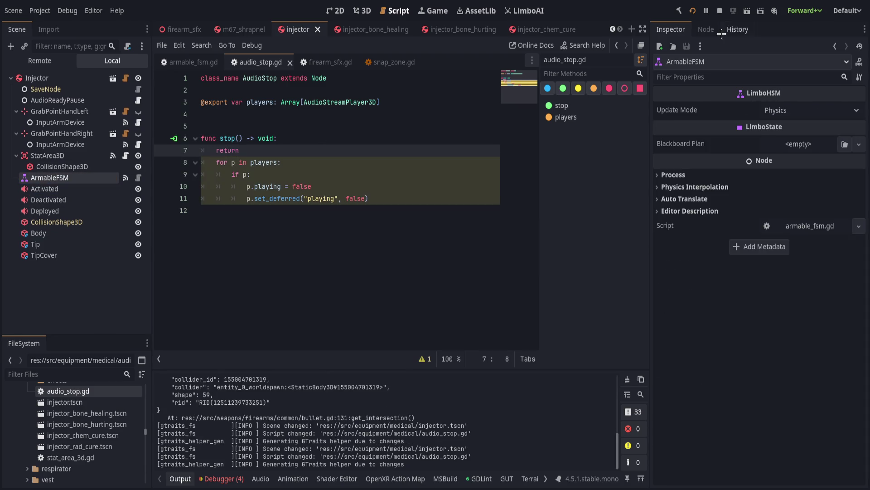
click(706, 29)
key(F5)
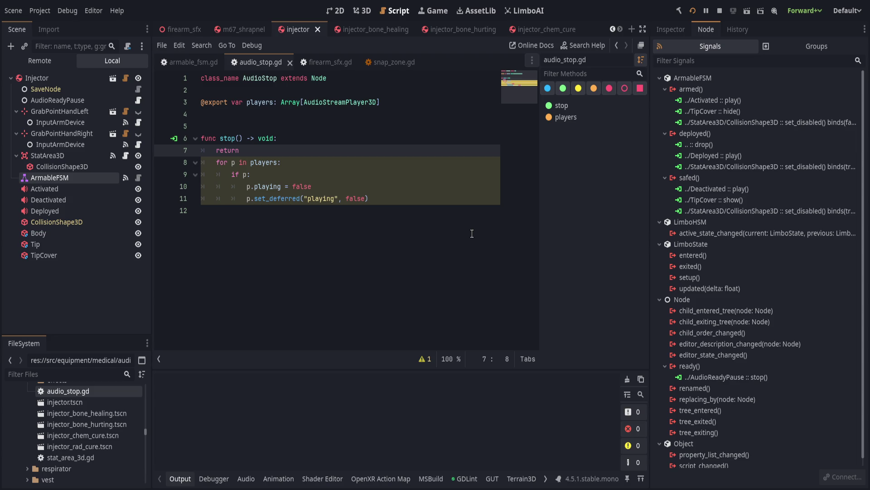
Step: Set the Stream of Activated, Deactivated and Deployed to geiger_tick.wav
click(44, 189)
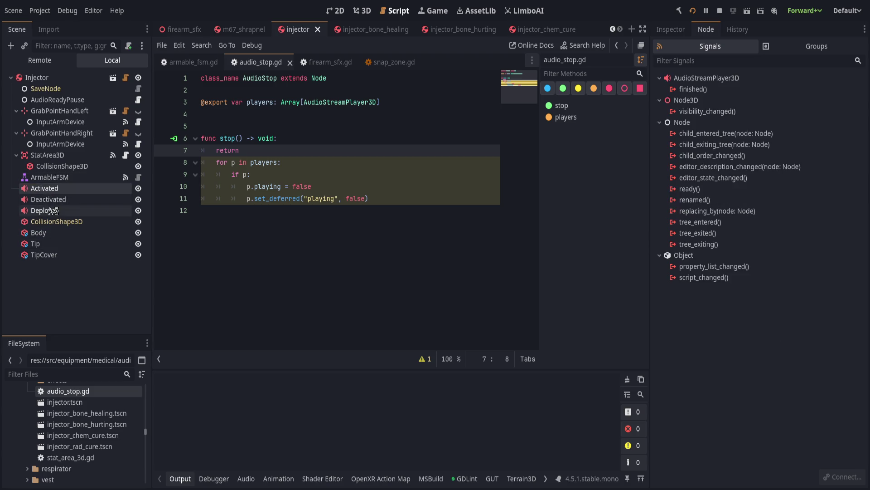
shift+click(44, 210)
click(672, 23)
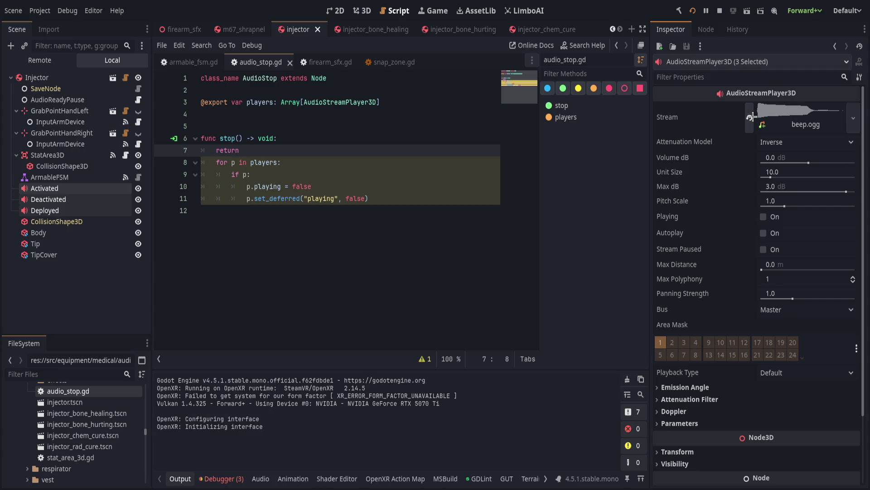
click(752, 117)
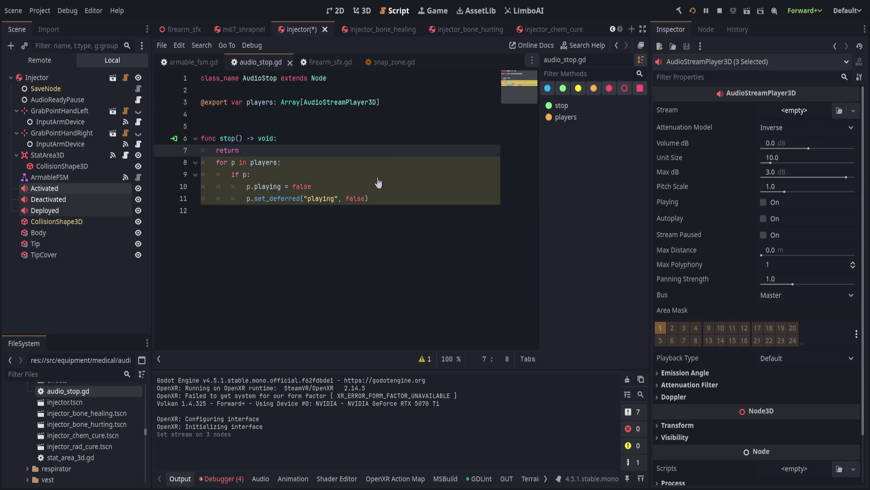
key(ctrl+z)
Step: Remove the early return line, save, and restart the game to test the changes
click(334, 145)
key(ctrl+shift+k)
key(ctrl+s)
key(Left)
key(Left)
key(Left)
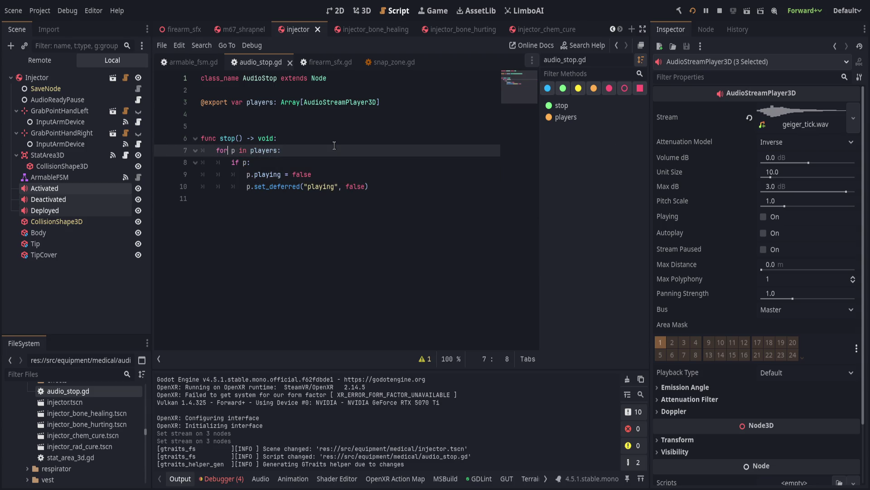
click(335, 177)
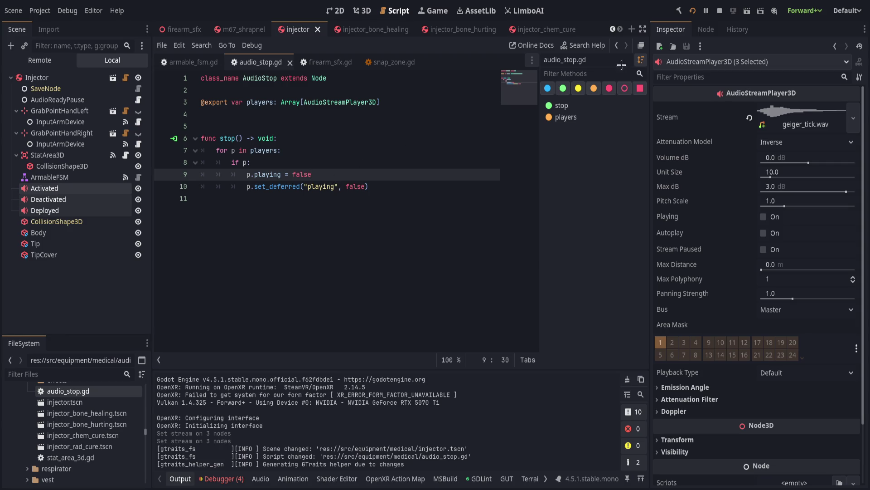
click(693, 11)
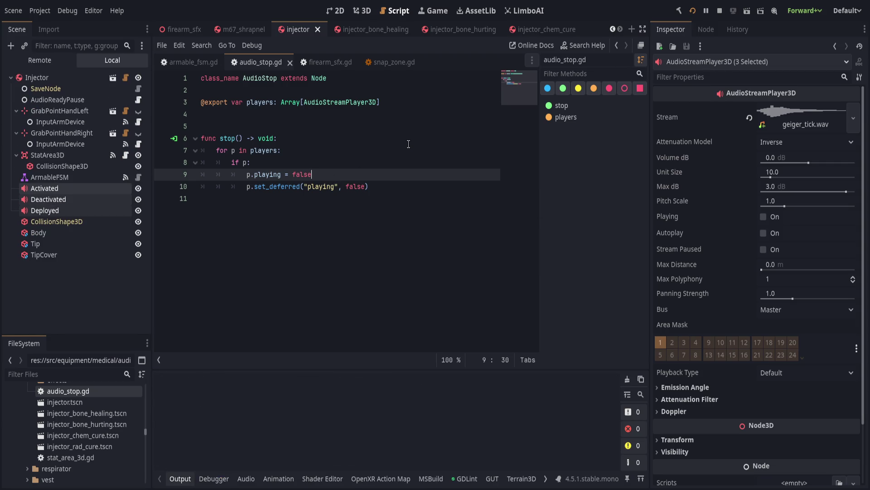
click(372, 199)
click(48, 273)
click(348, 139)
click(441, 151)
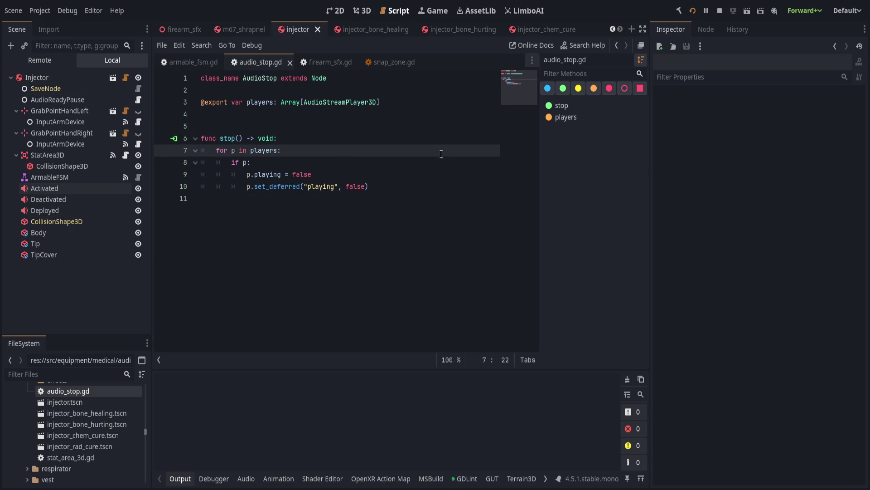
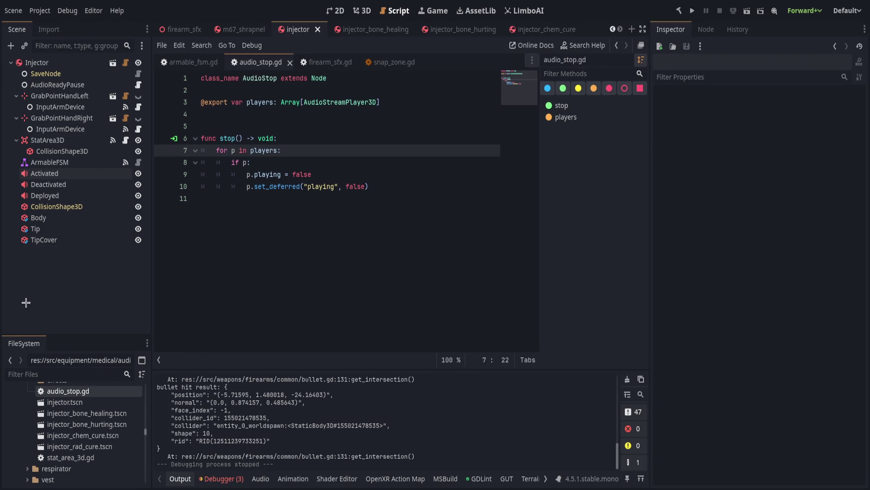
Step: Look through the open injector_bone_healing, bone_hurting and chem_cure scene tabs
click(385, 30)
click(445, 29)
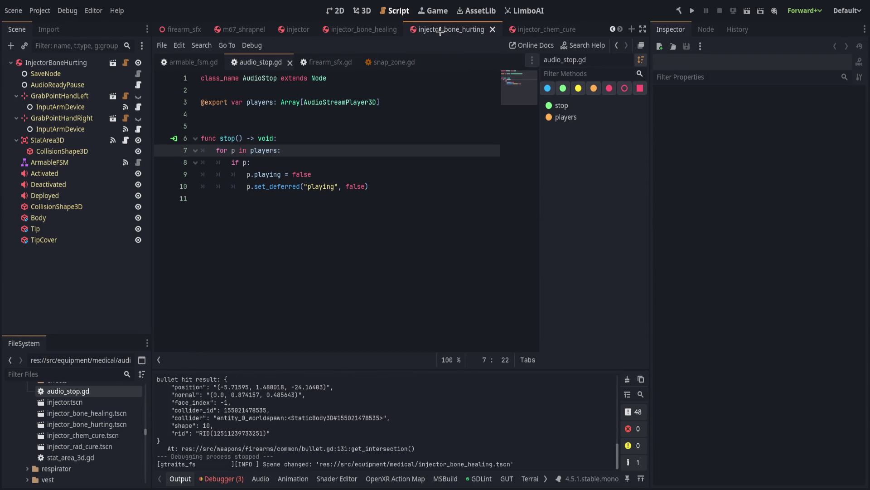
click(535, 29)
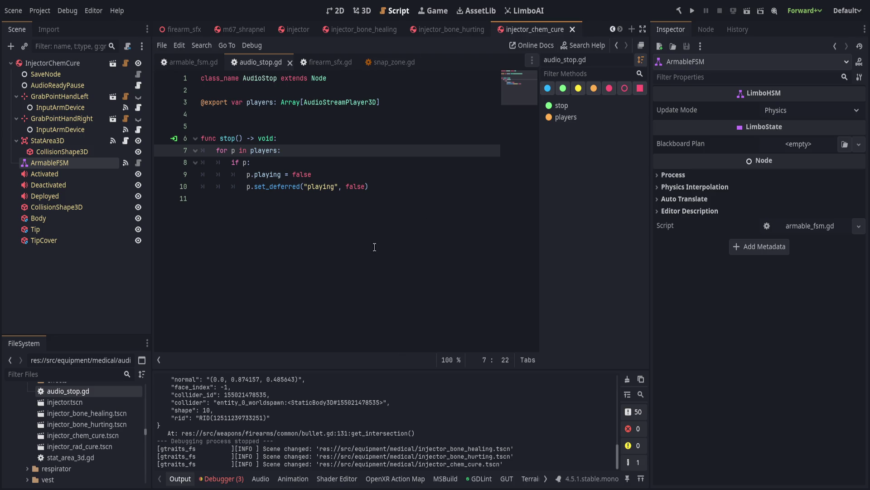
Step: Open injector_bone_healing, bone_hurting, chem_cure and rad_cure .tscn files, then view firearm_sfx.gd
double_click(86, 413)
double_click(86, 424)
double_click(84, 436)
double_click(84, 446)
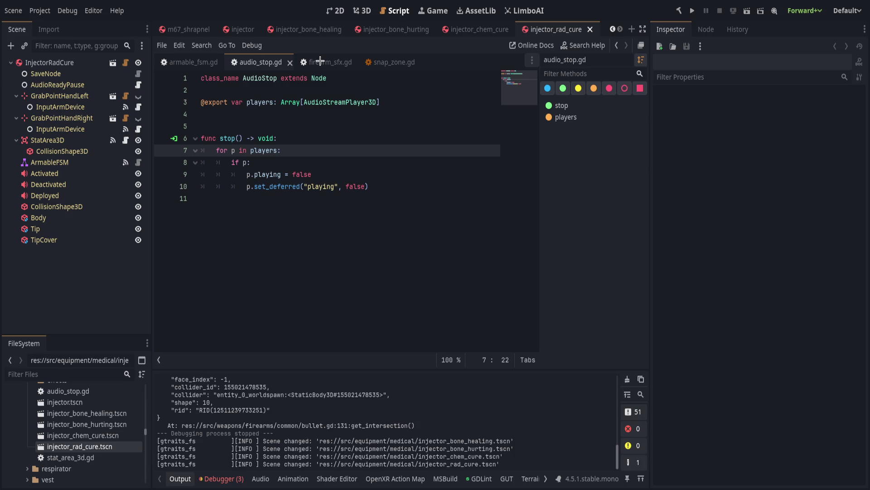
click(320, 61)
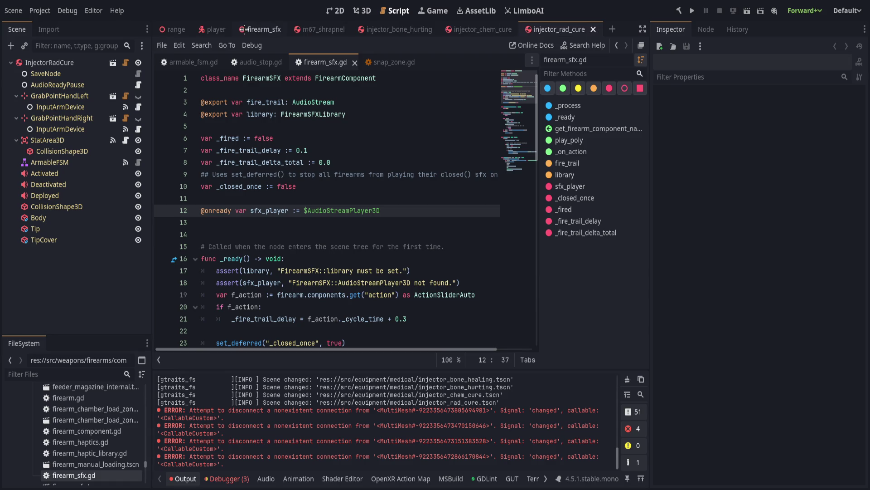
Step: Close the firearm_sfx, m67_shrapnel and injector scene tabs
middle_click(244, 29)
middle_click(244, 29)
middle_click(244, 29)
middle_click(244, 29)
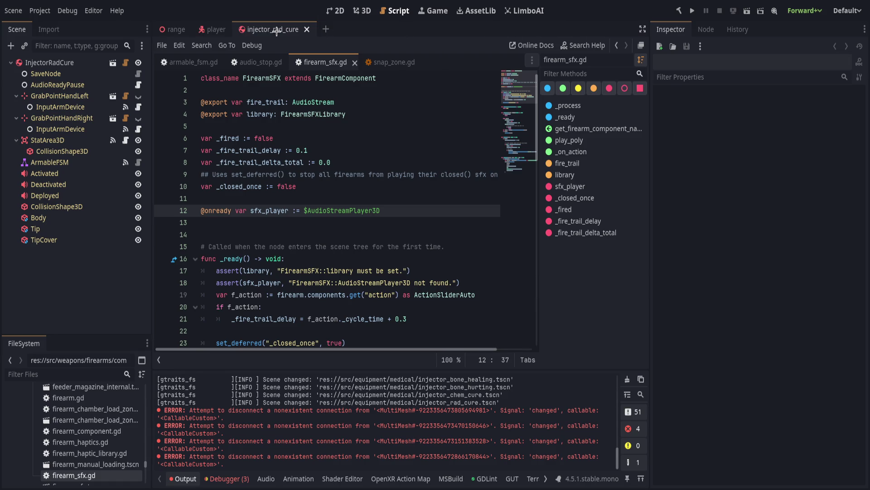
middle_click(244, 29)
Step: Review the set_deferred code around lines 22–23 of firearm_sfx.gd
scroll(371, 224, down, 1)
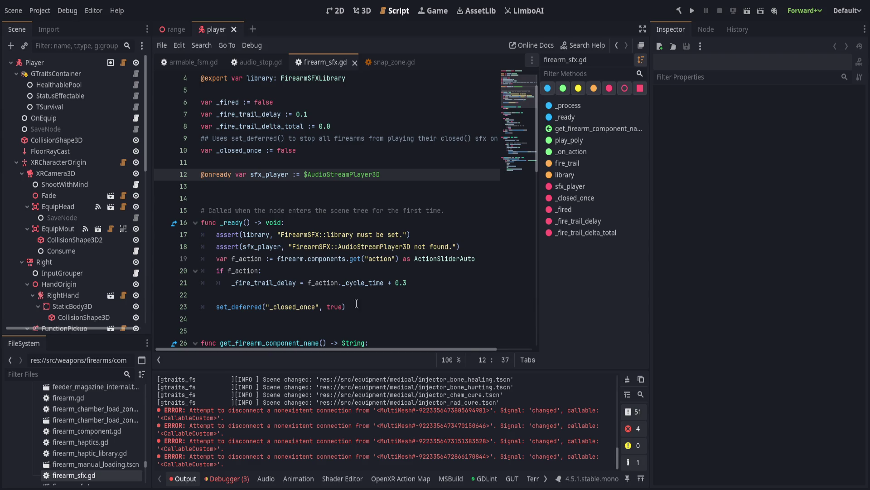
click(369, 308)
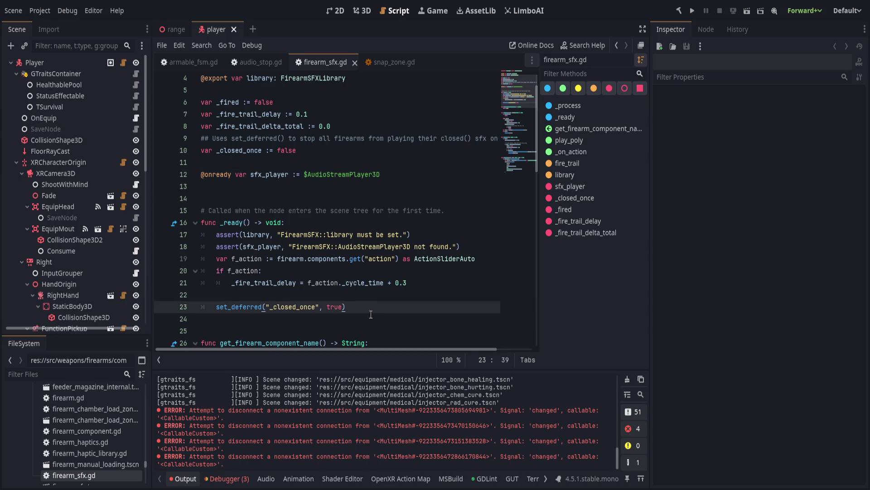
shift+click(394, 295)
click(396, 307)
scroll(353, 279, down, 7)
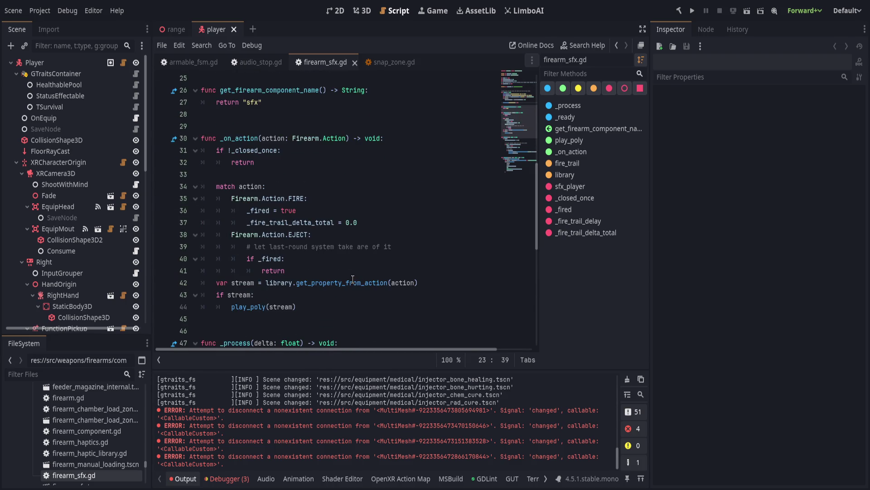
Step: Inspect EquipGun's CollisionShape3D in the player scene tree, then run the project with F5
click(17, 162)
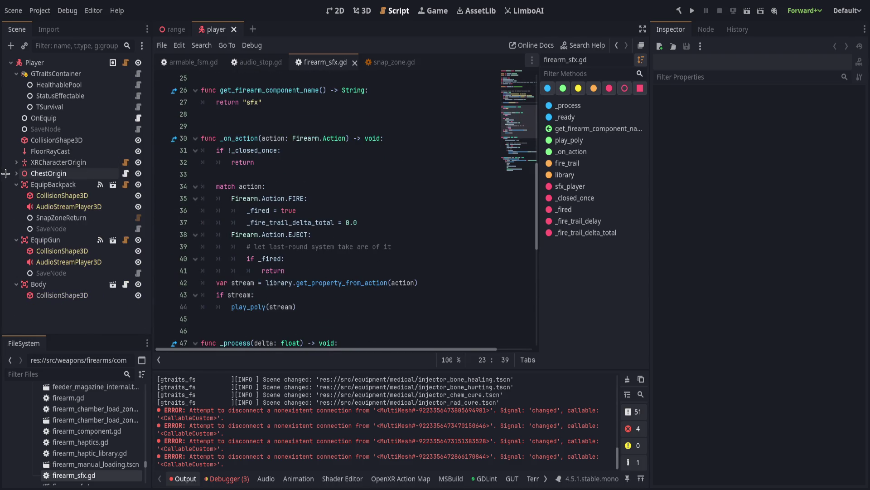
click(17, 184)
click(62, 206)
click(369, 235)
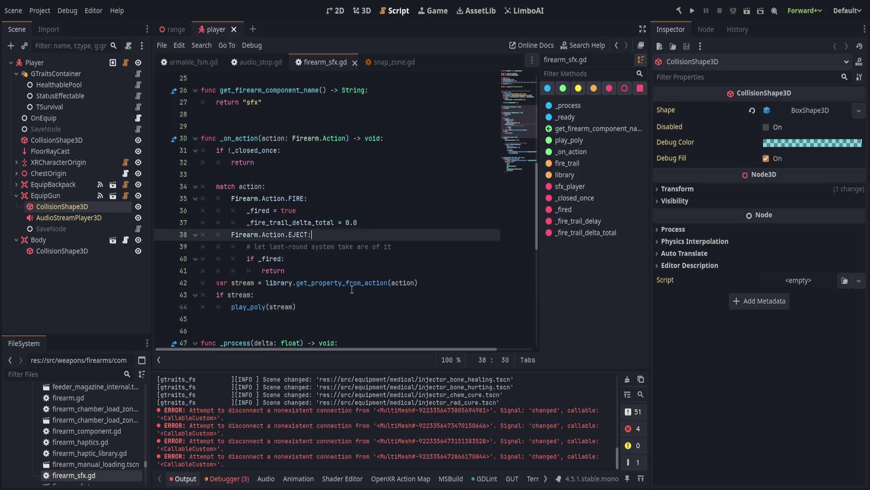
scroll(349, 290, up, 8)
key(F5)
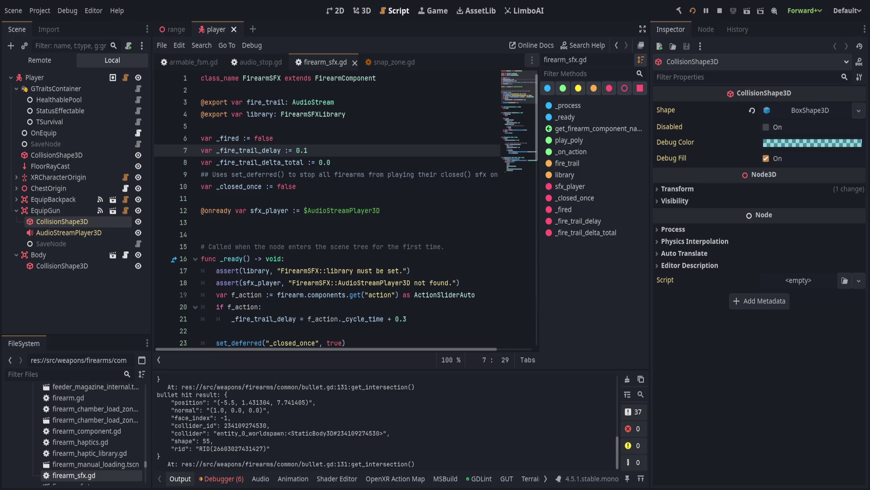
Step: Close the firearm_sfx.gd, snap_zone.gd, armable_fsm.gd and audio_stop.gd scripts
click(30, 300)
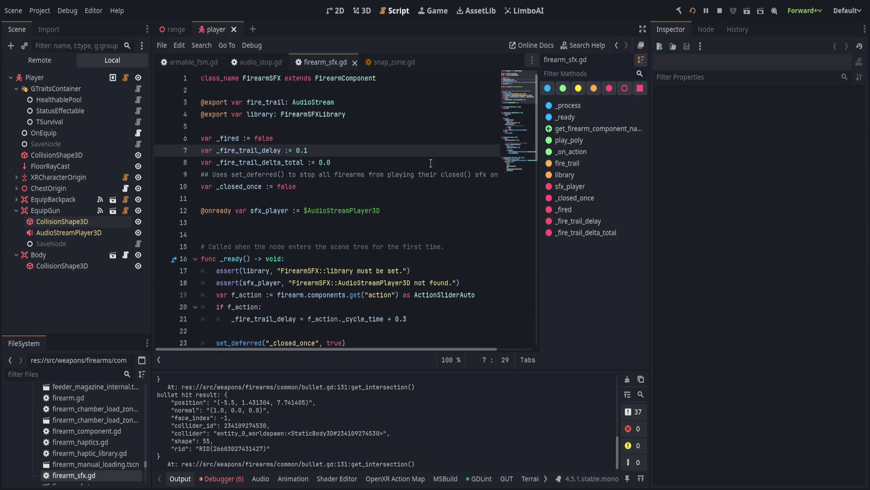
middle_click(320, 60)
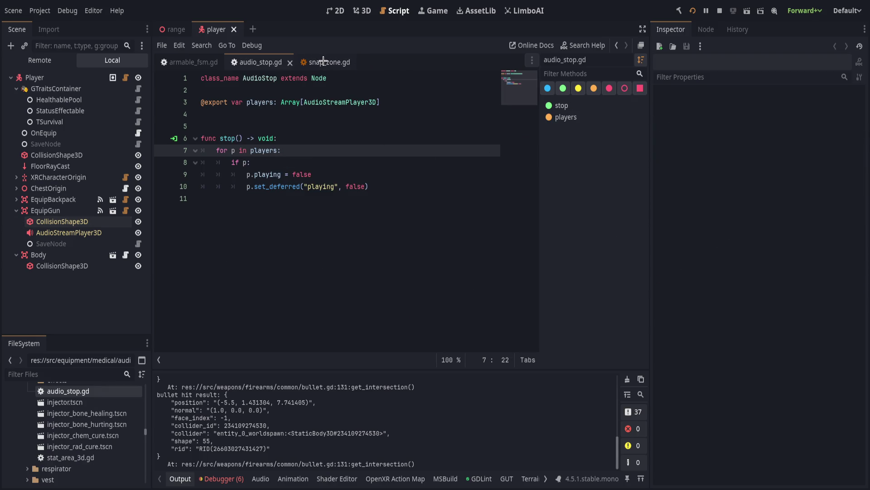
middle_click(323, 60)
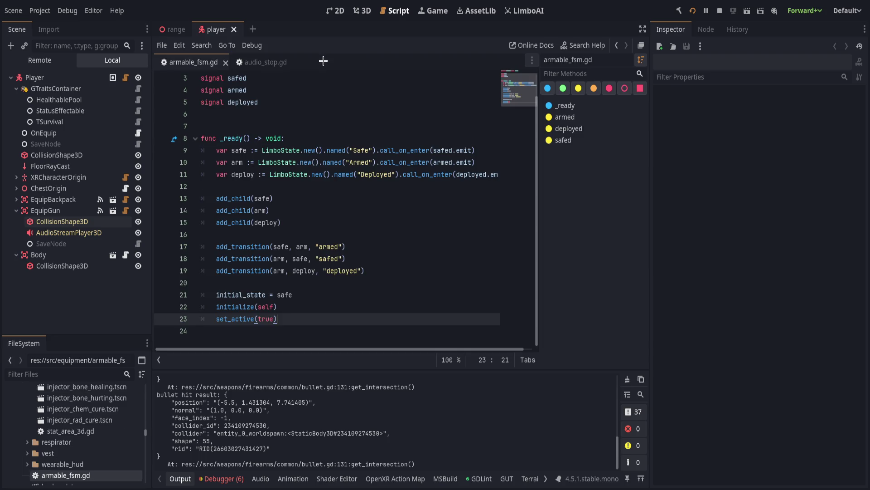
click(225, 63)
middle_click(191, 64)
Step: Look over the player in the 3D view and scene tree, then open xr_character.gd in the script editor
click(364, 10)
click(395, 10)
click(362, 10)
drag(333, 147, 331, 142)
click(16, 210)
click(16, 222)
click(17, 188)
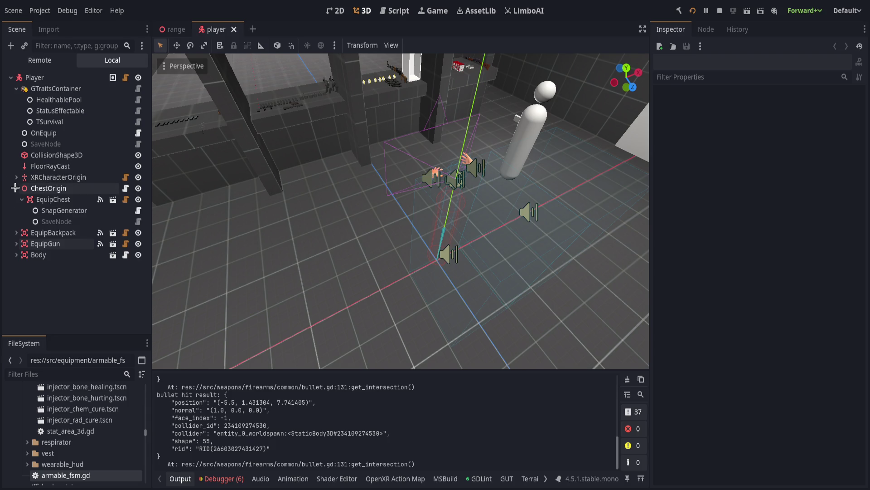
click(16, 188)
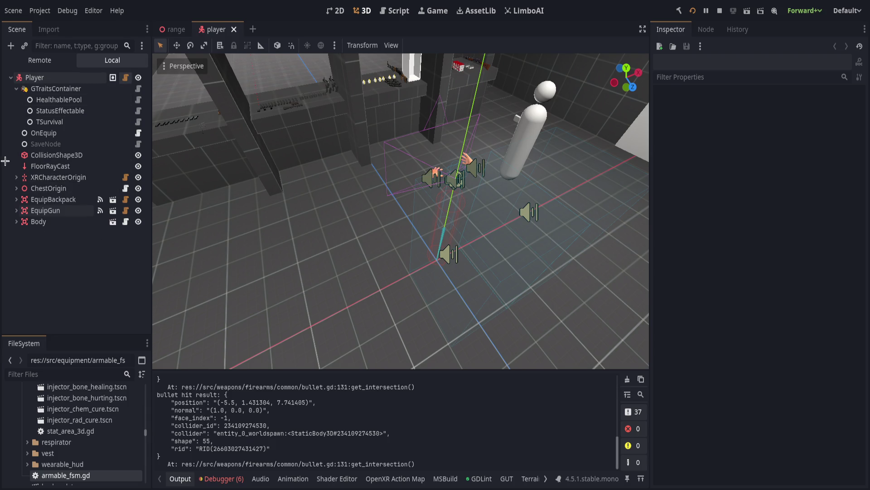
key(ctrl+F3)
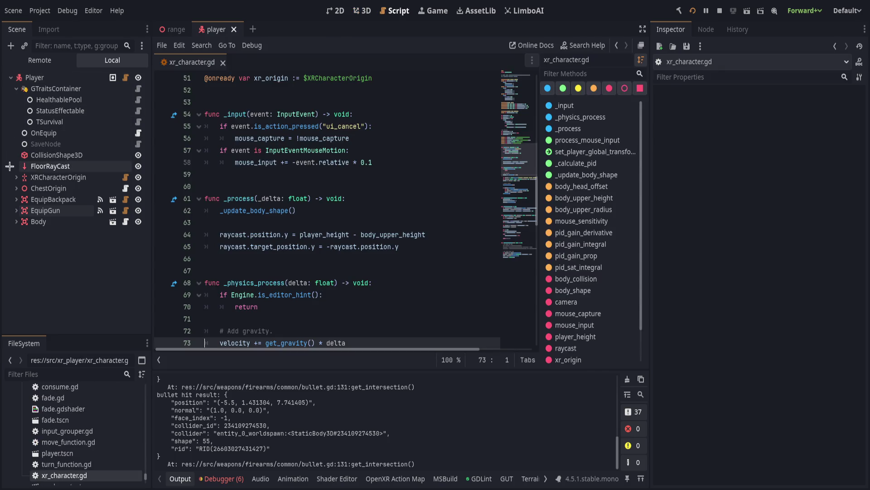
Step: Expand XRCharacterOrigin and collapse its EquipHead, EquipMouth, Right and Left hand children
click(16, 177)
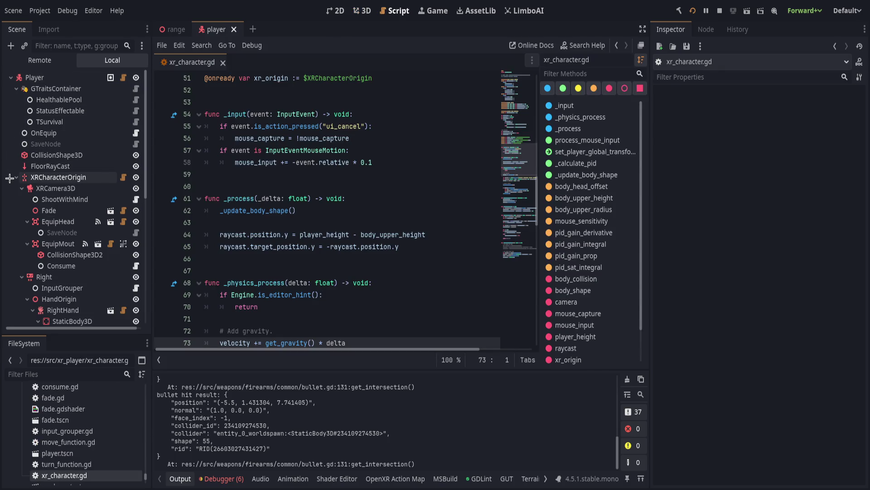
click(27, 221)
click(28, 232)
click(22, 243)
click(21, 255)
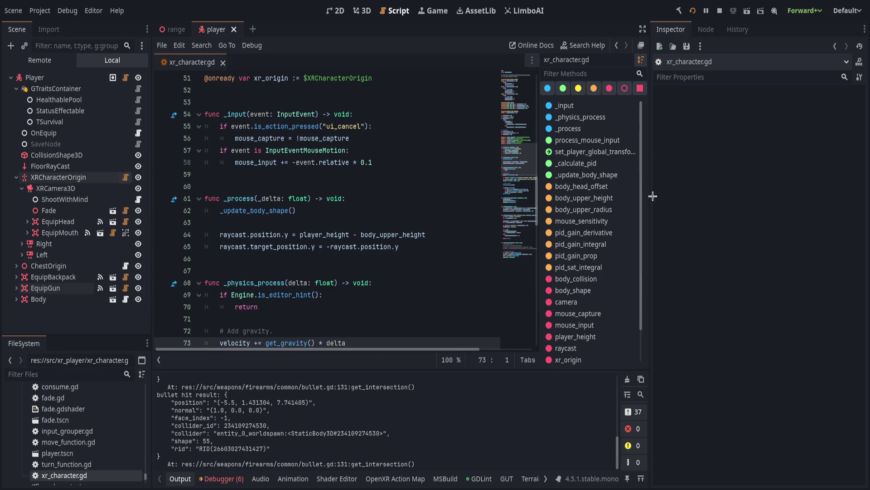
Step: Open xr_character_origin.gd in a widened code area and scroll through _physics_process
drag(654, 202, 754, 212)
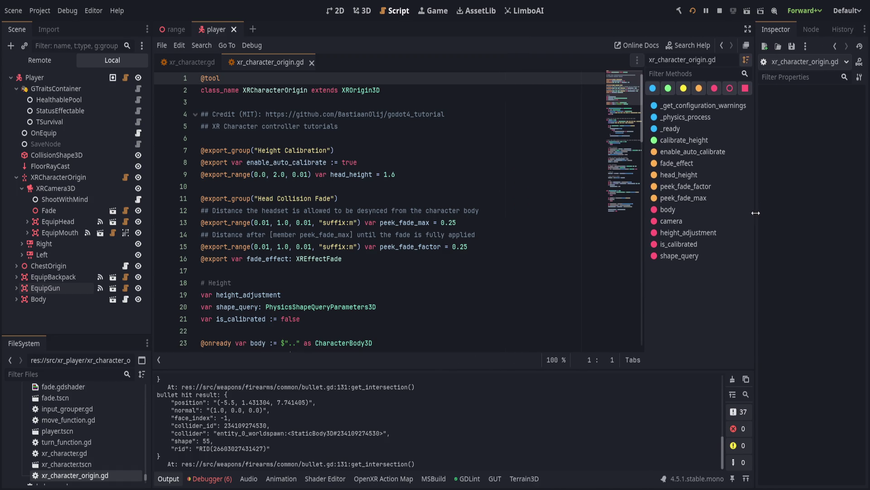
scroll(496, 240, down, 9)
scroll(482, 250, down, 3)
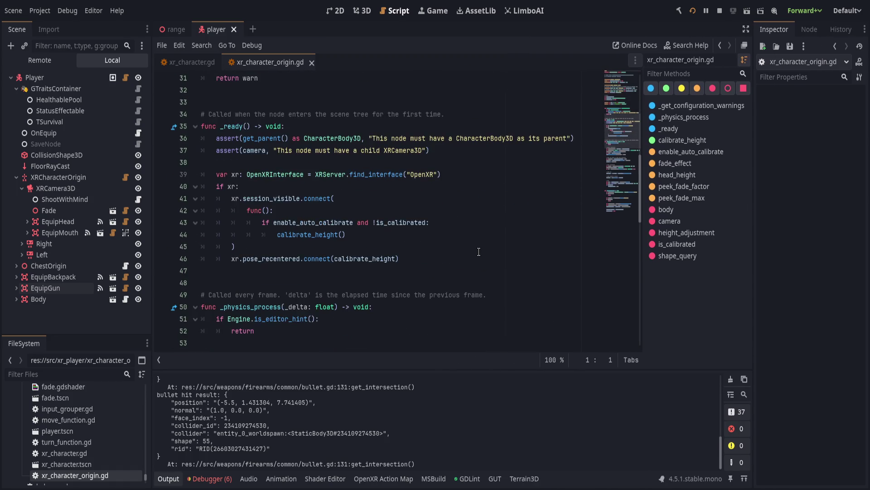
scroll(479, 252, up, 1)
scroll(476, 254, down, 3)
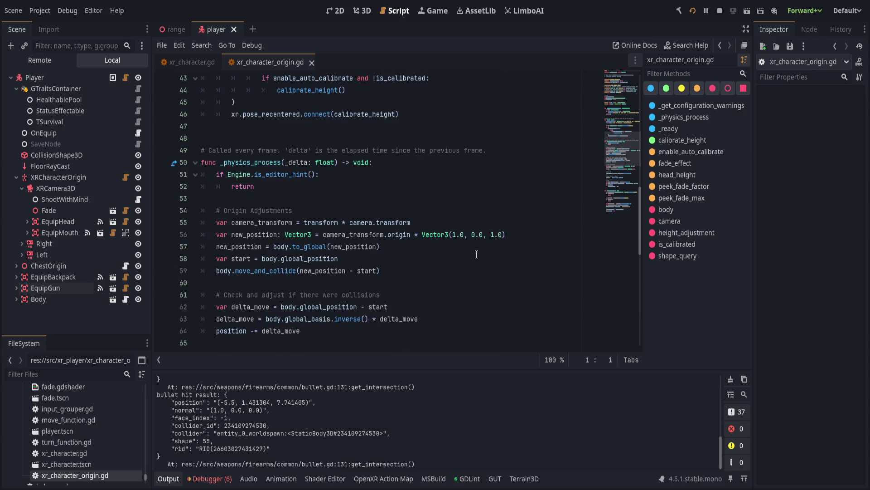
scroll(476, 254, down, 1)
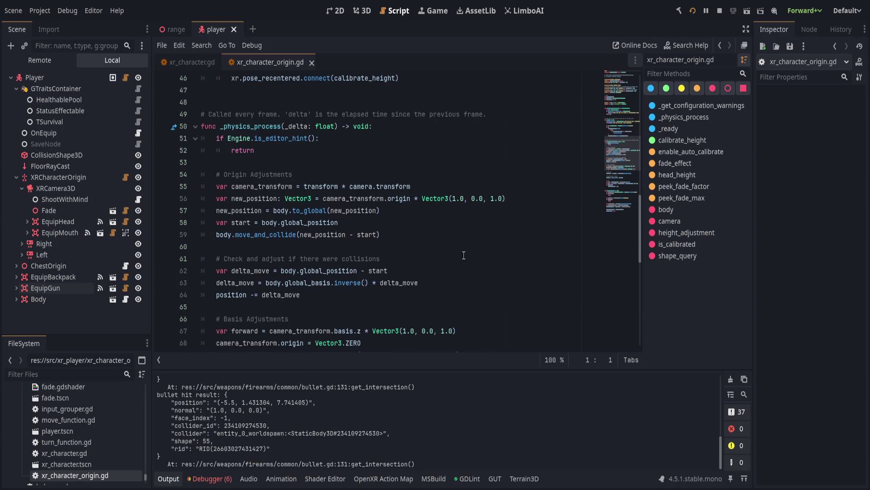
Step: Highlight camera_transform usages and review the Basis Adjustments code, then return to xr_character.gd
double_click(254, 187)
scroll(505, 239, down, 2)
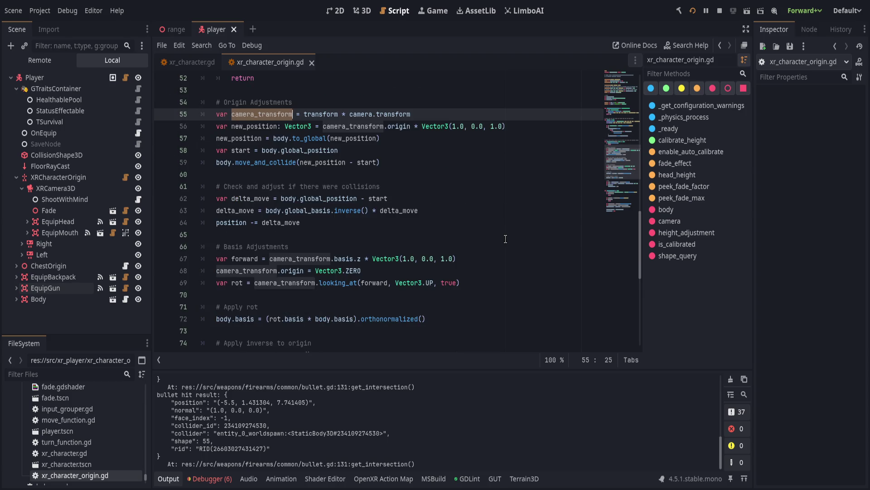
click(489, 247)
scroll(483, 248, down, 2)
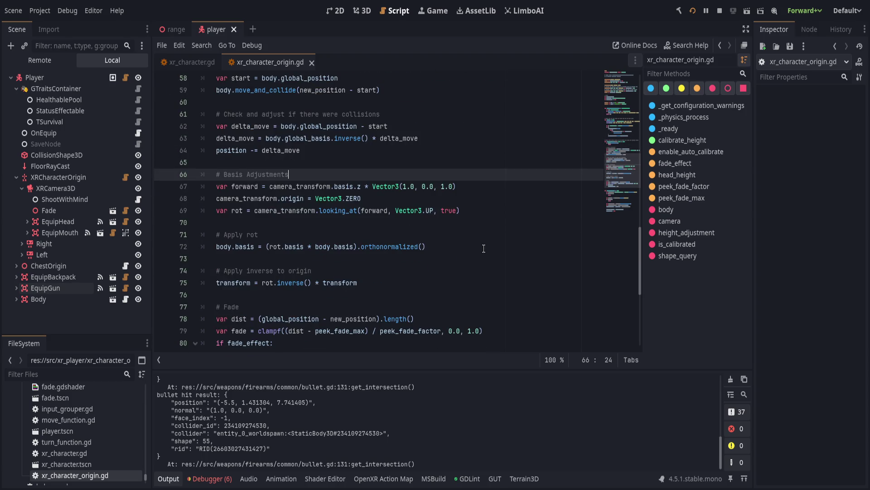
scroll(454, 241, up, 1)
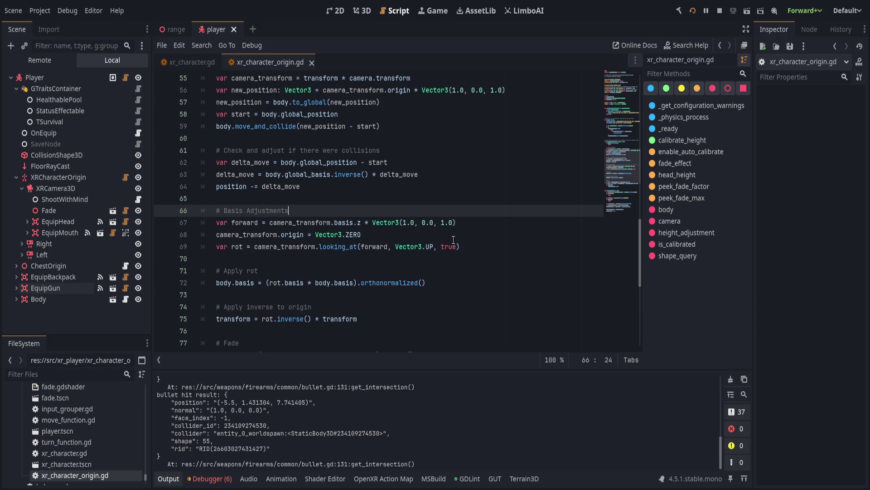
scroll(443, 238, up, 2)
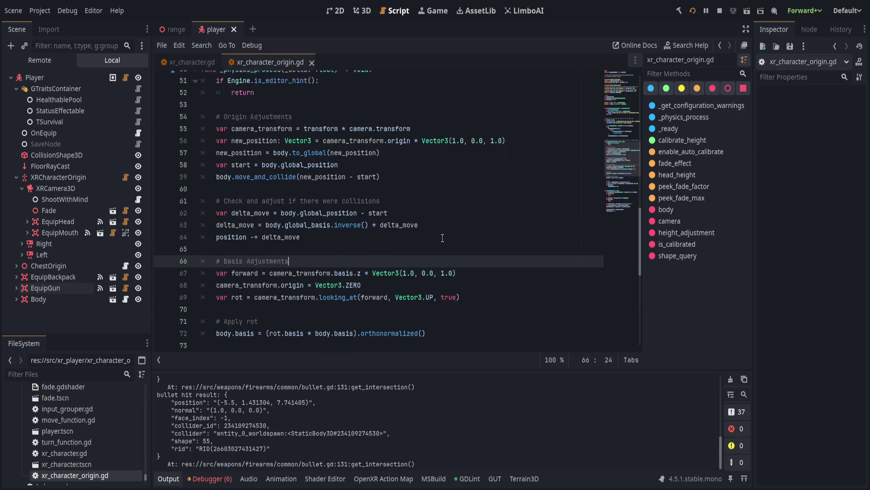
scroll(442, 238, down, 5)
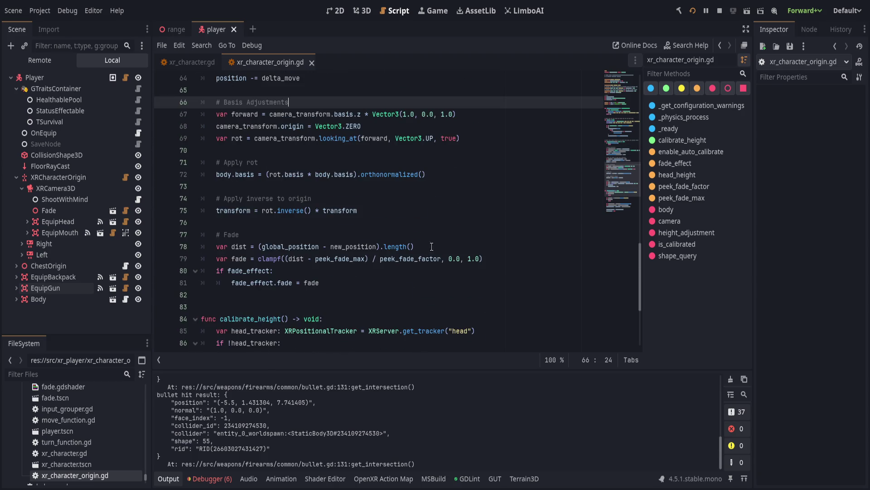
click(181, 63)
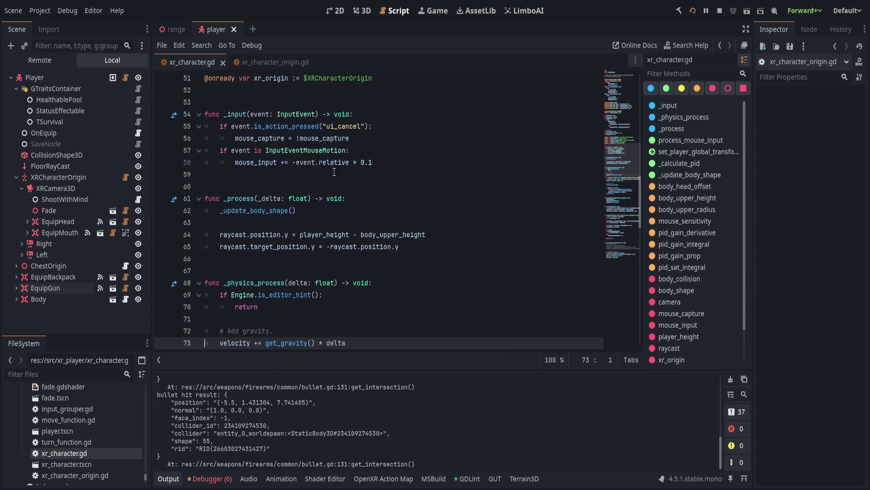
Step: Review the top of xr_character.gd, selecting the camera variable on line 47
scroll(361, 214, up, 5)
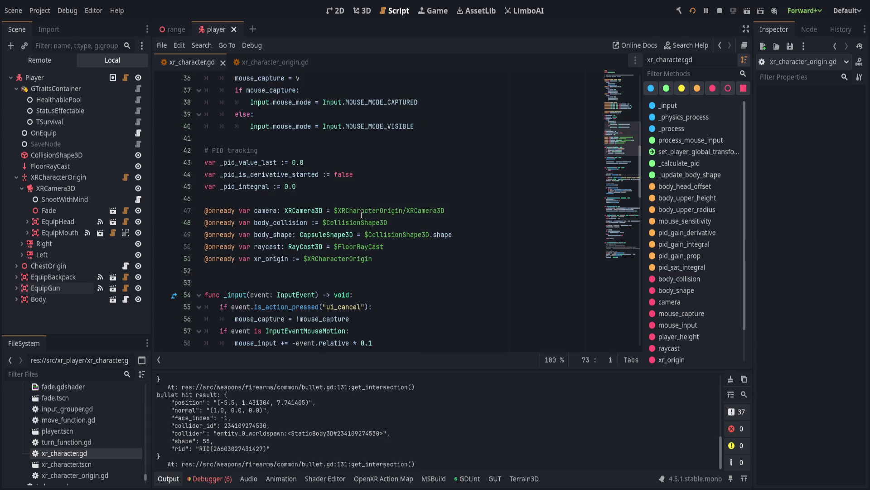
scroll(361, 214, down, 3)
scroll(362, 214, up, 1)
double_click(265, 139)
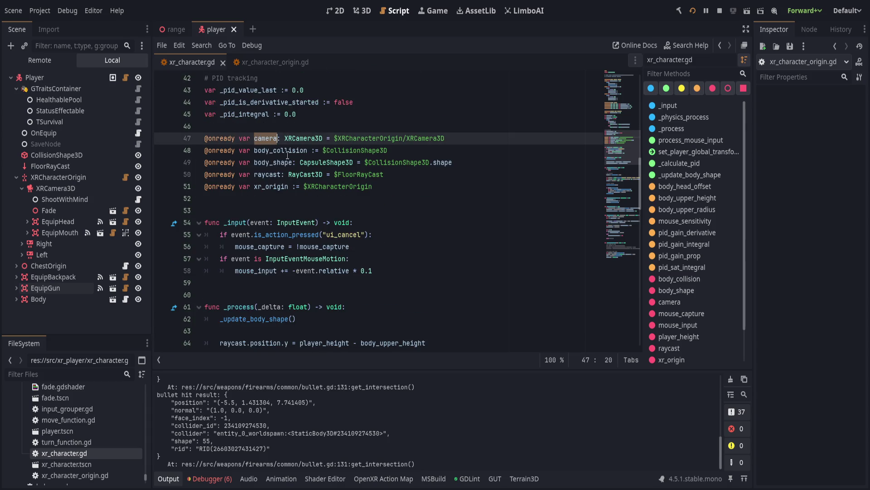
scroll(378, 219, down, 2)
click(380, 215)
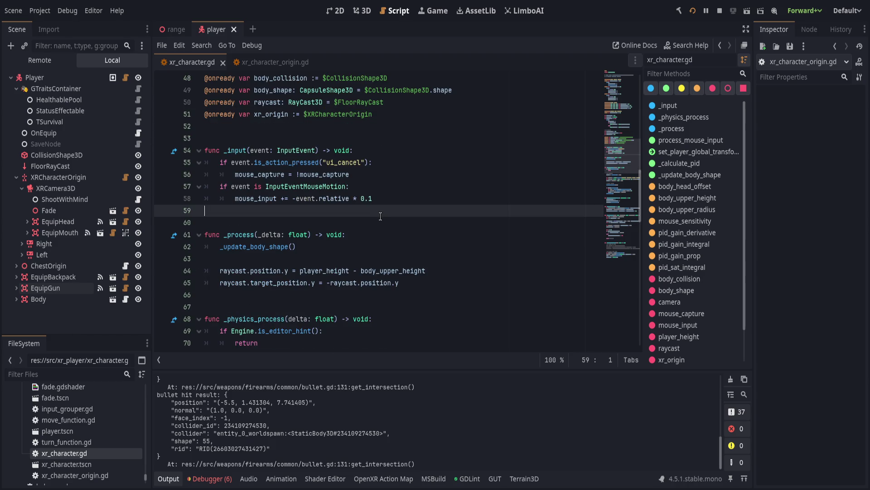
Step: Scroll down the script and collapse the Output log to enlarge the code area
scroll(380, 217, down, 4)
scroll(380, 217, down, 2)
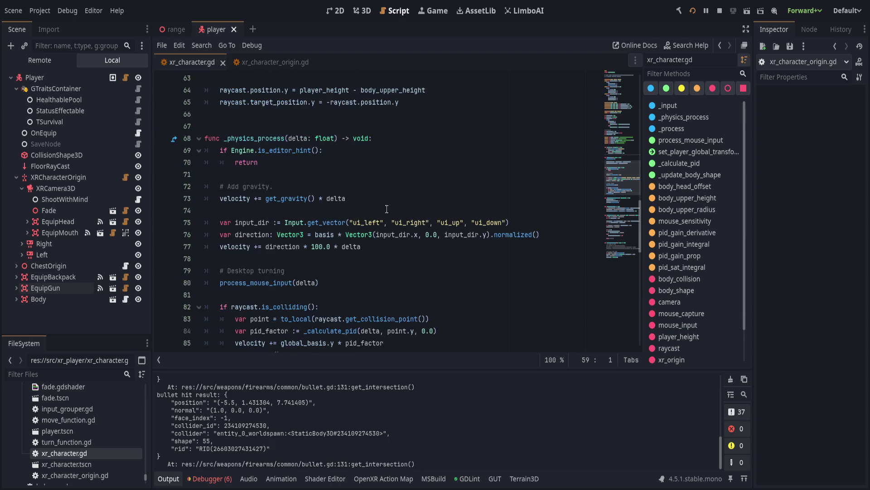
scroll(395, 237, down, 5)
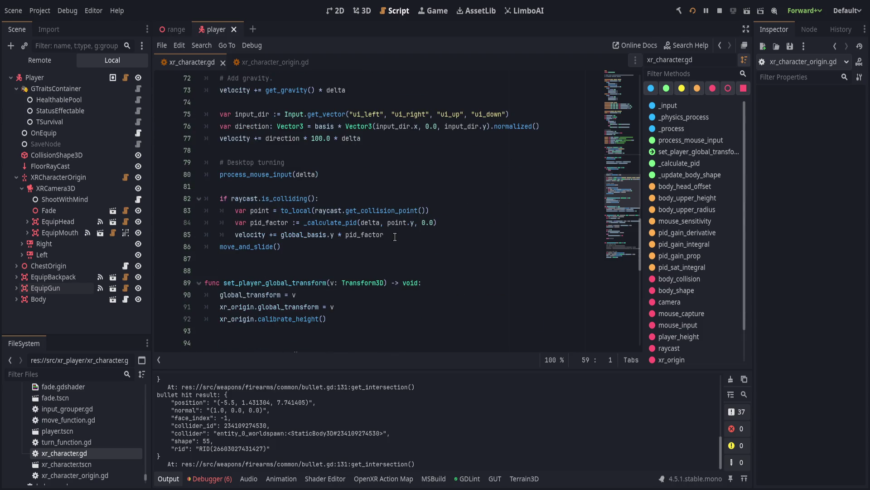
click(162, 481)
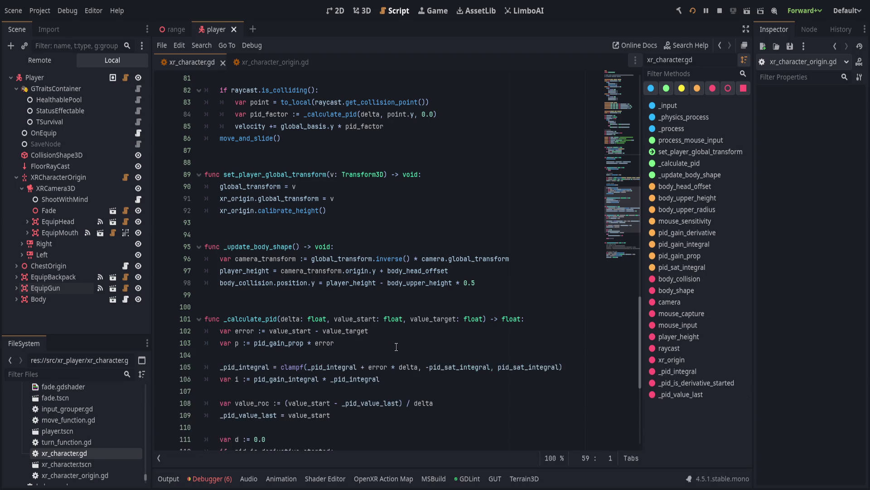
Step: Examine process_mouse_input lines 120–127, including the new_basis declaration
scroll(397, 347, down, 7)
scroll(397, 347, up, 10)
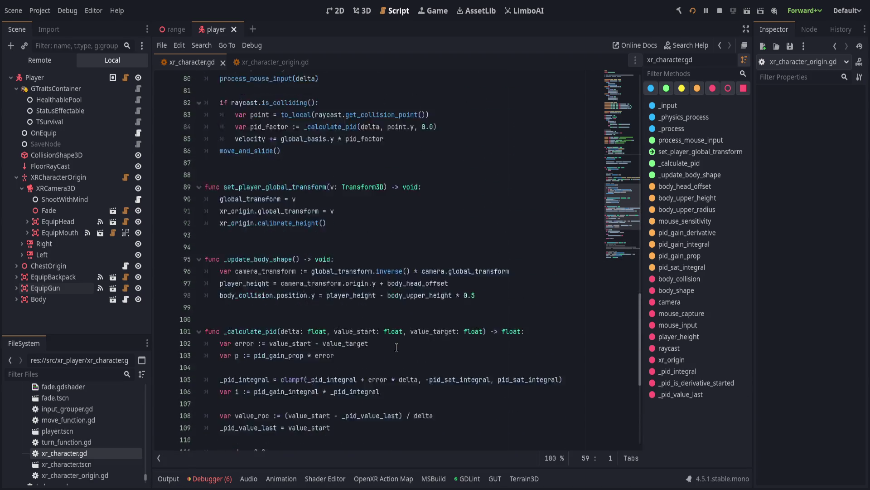
scroll(396, 348, up, 2)
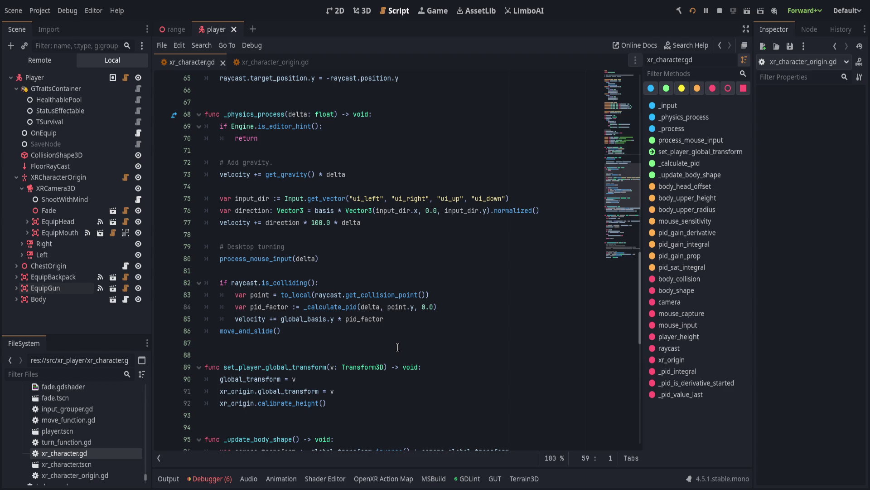
scroll(398, 348, down, 12)
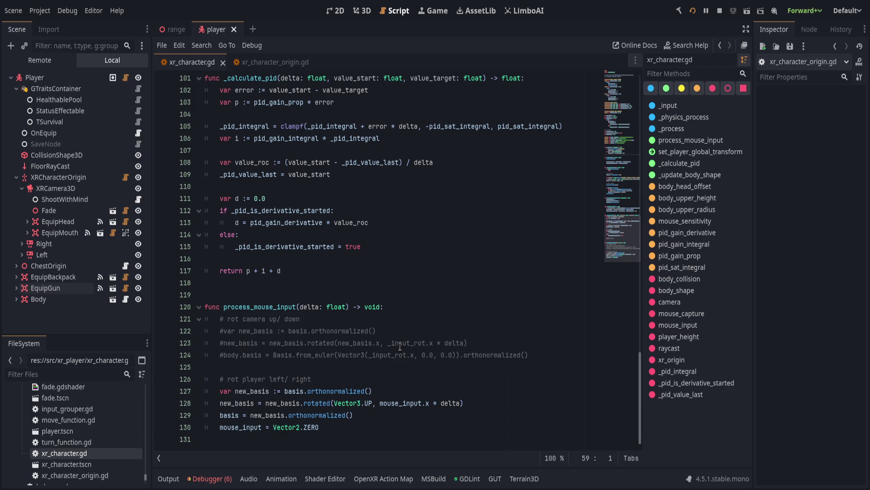
click(406, 332)
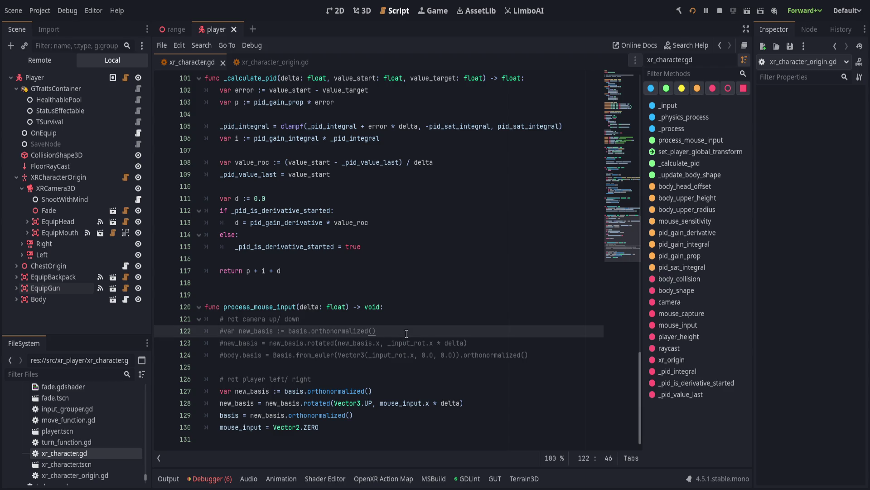
click(440, 306)
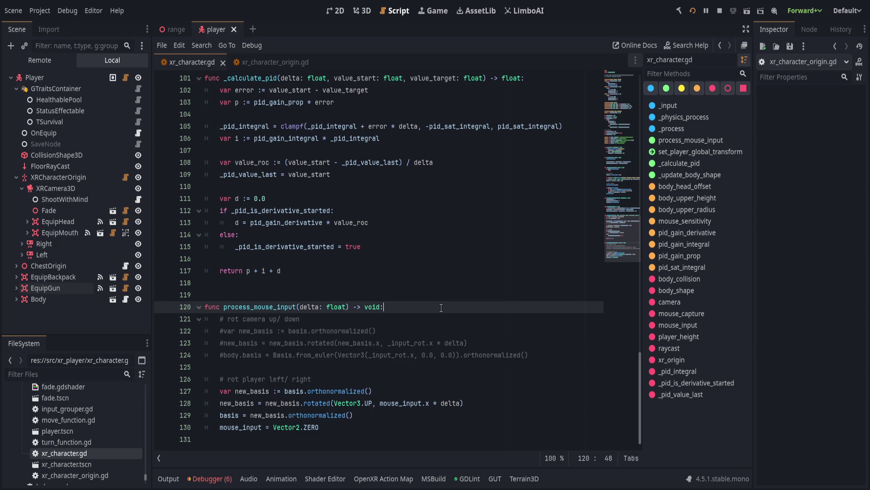
click(400, 388)
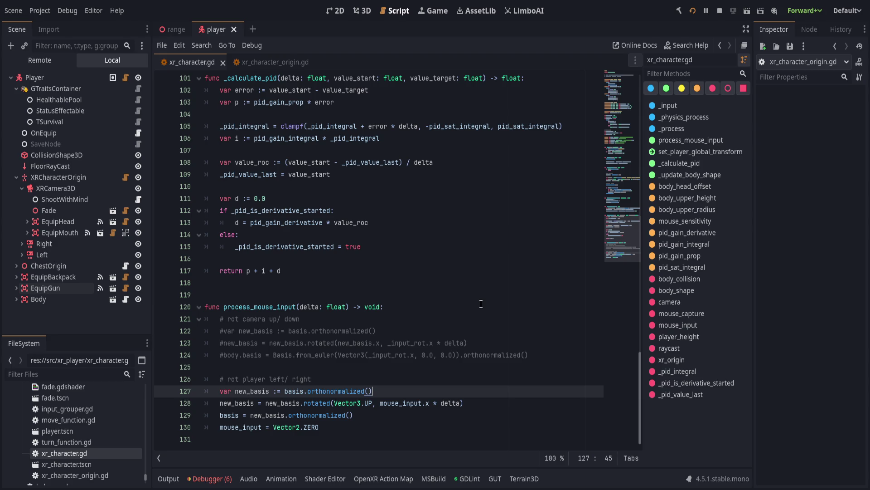
Step: Move the new_basis declaration to the function top, delete the old one, and uncomment the up/down rotation
key(alt+Up)
key(alt+Up)
key(alt+Up)
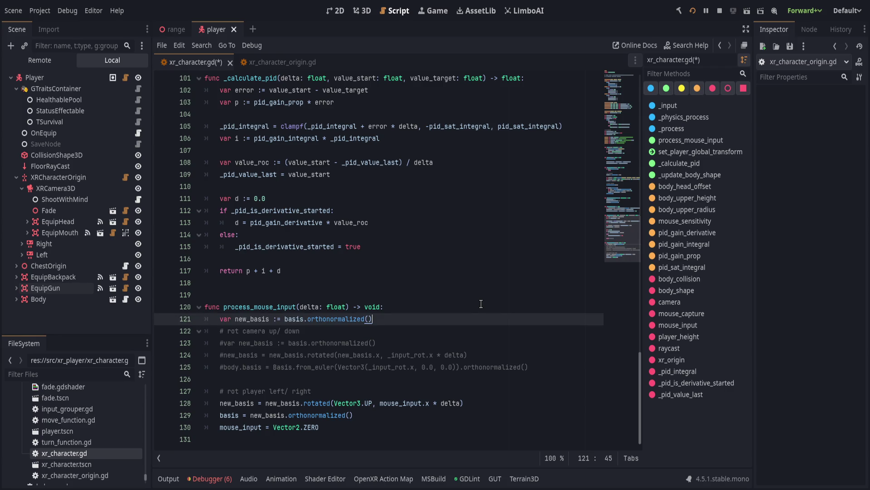
key(Return)
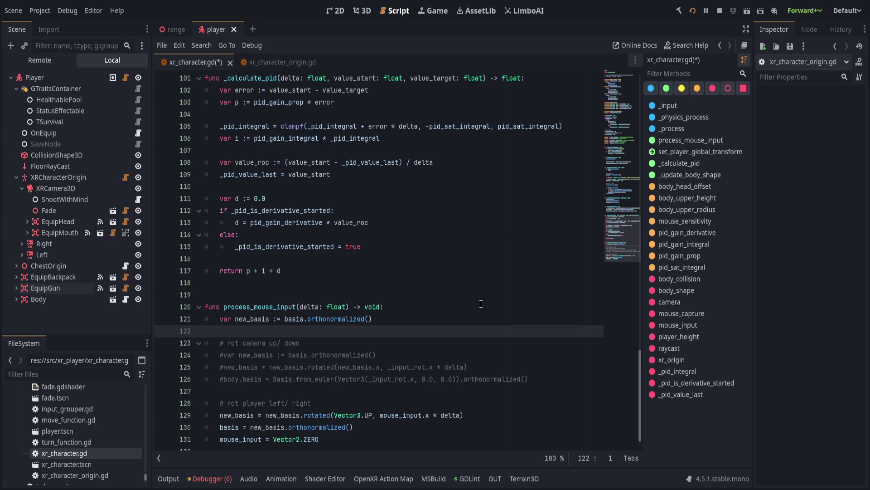
click(300, 354)
key(Home)
key(End)
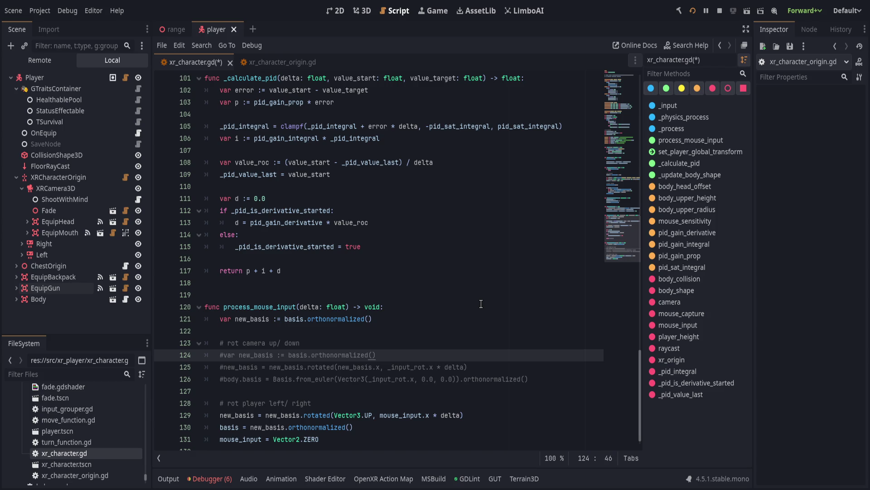
key(ctrl+shift+k)
key(ctrl+k)
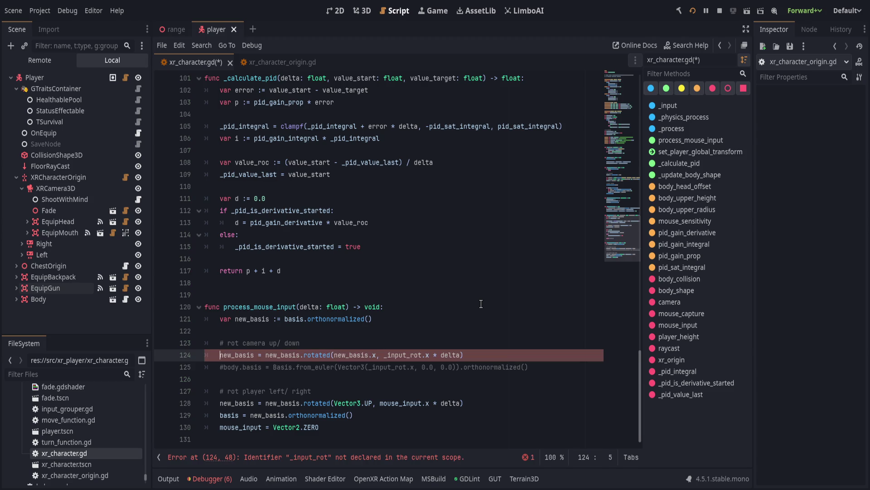
Step: Replace the undeclared _input_rot with mouse_input.y in the camera rotation line
double_click(407, 355)
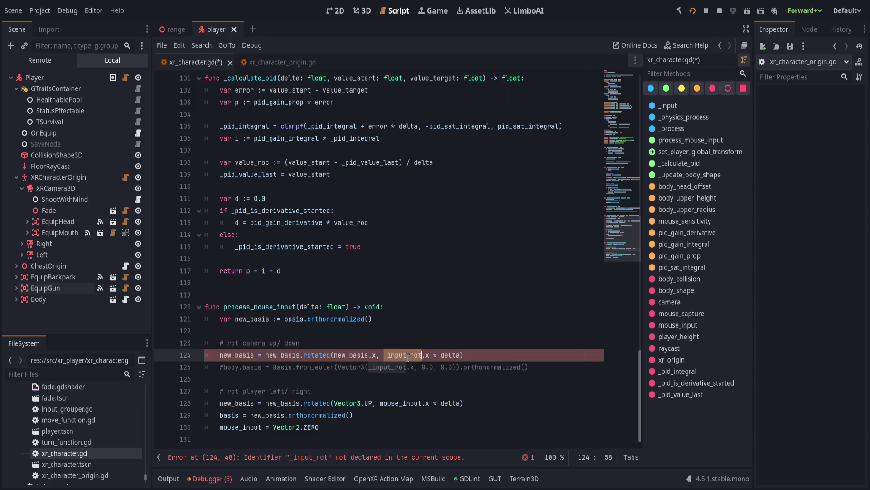
text(mouse_in)
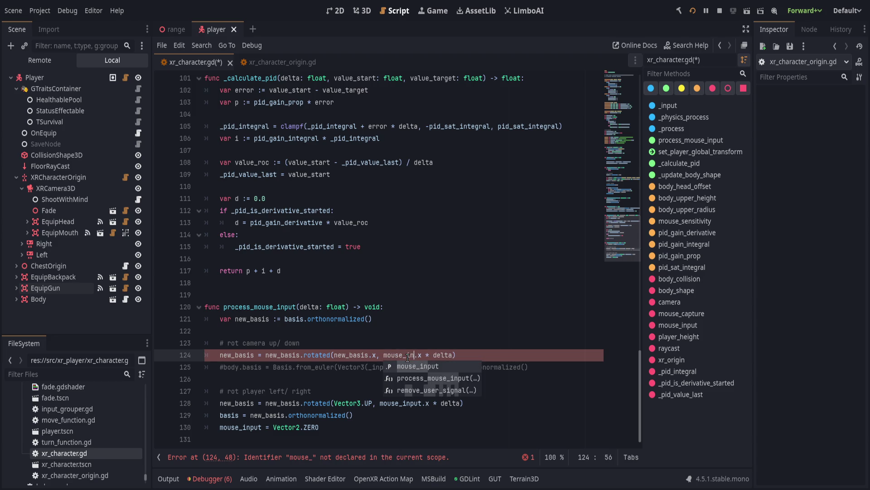
key(Return)
key(End)
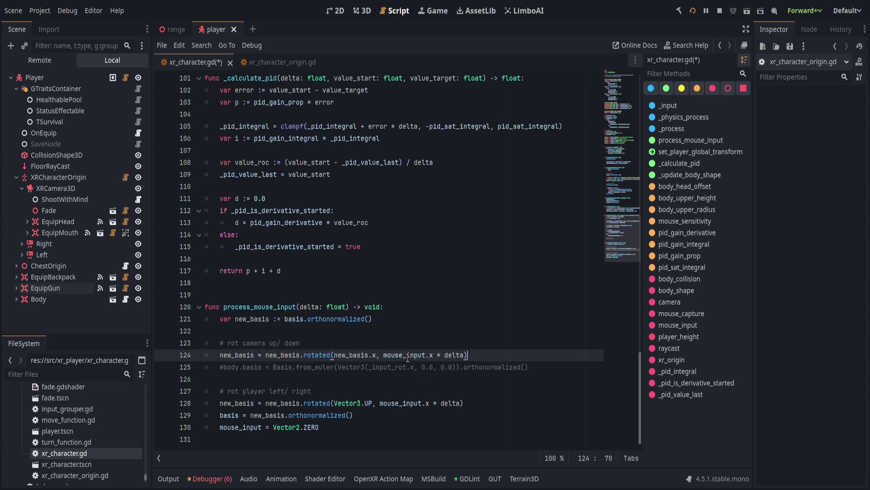
click(429, 359)
key(shift+Right)
text(y)
key(Up)
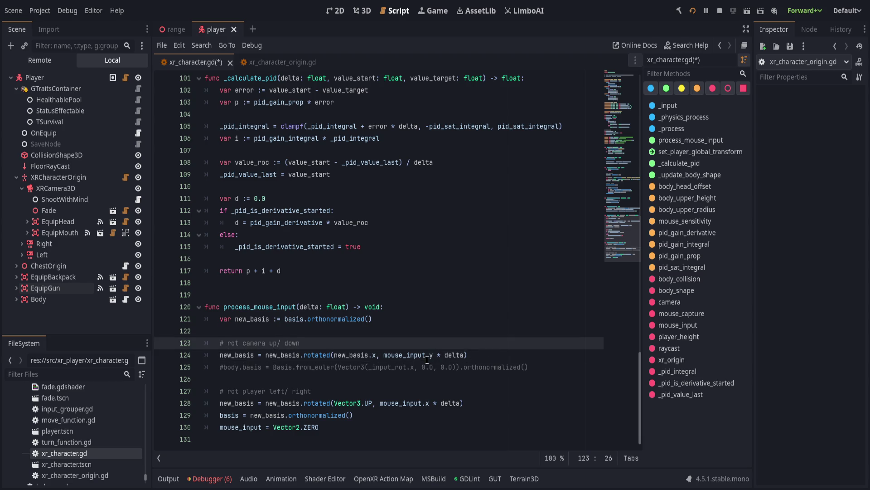
key(Down)
key(Down)
key(Home)
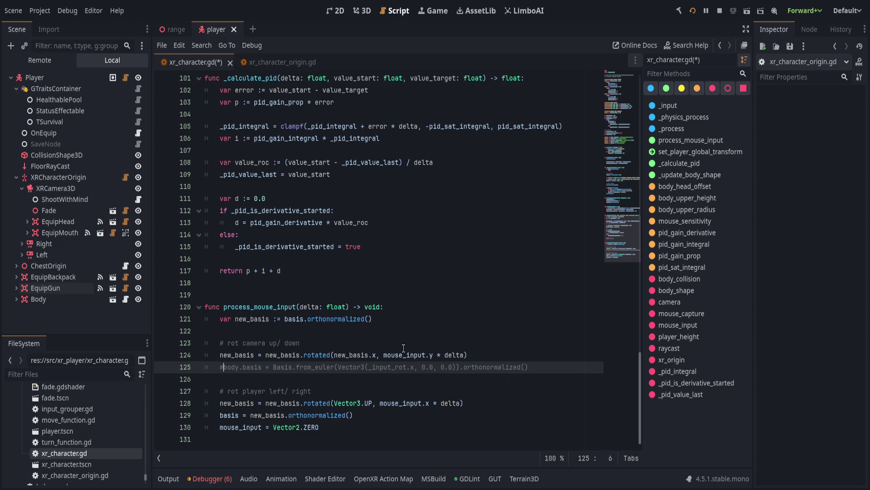
key(Up)
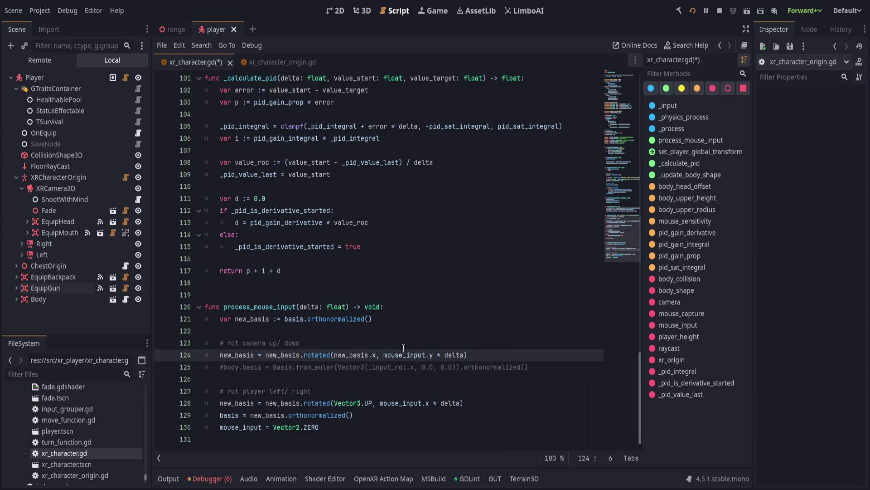
Step: Change the rotation axis on line 124 from new_basis.x to Vector3.RIGHT
click(365, 356)
double_click(366, 356)
key(shift+Right)
key(shift+Right)
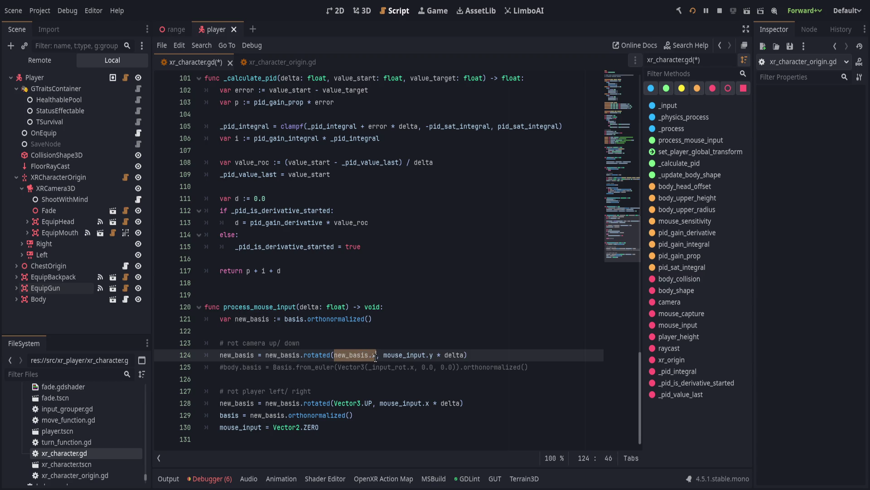
text(Vector3.)
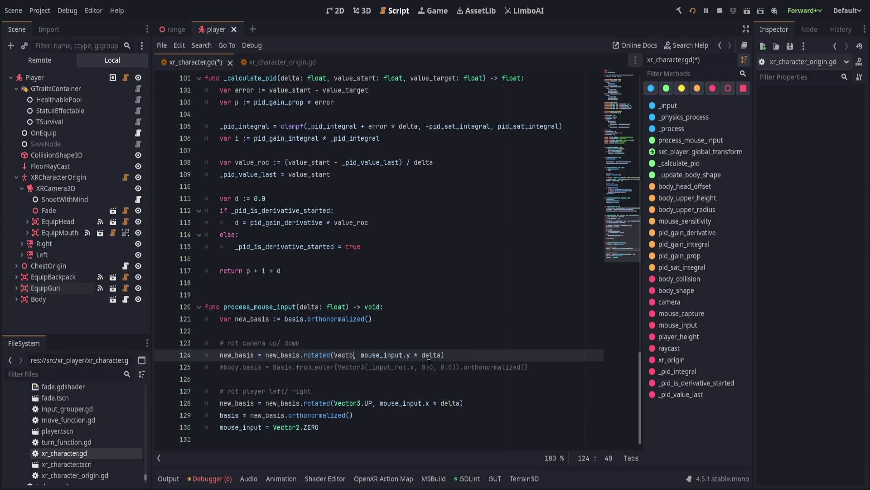
text(left)
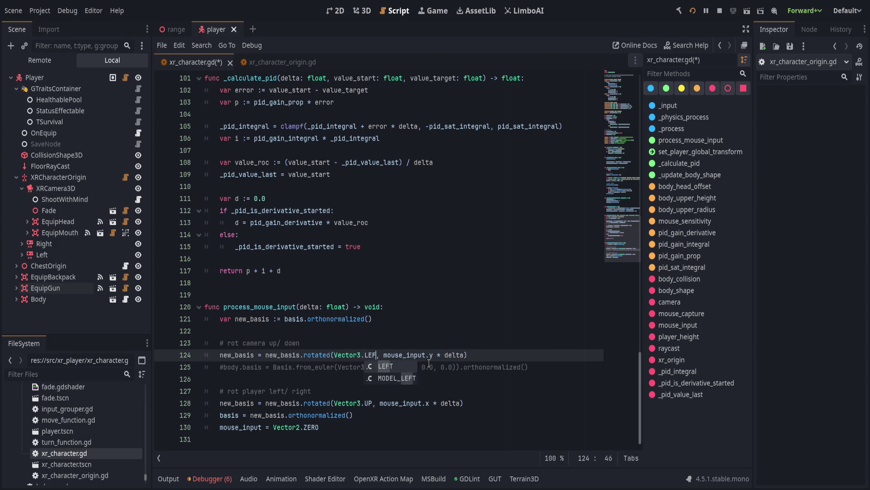
text(RIGHT)
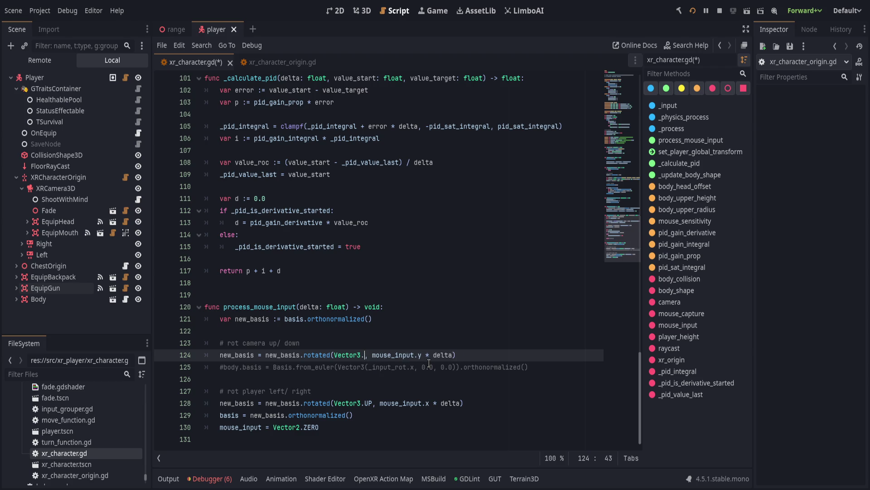
key(End)
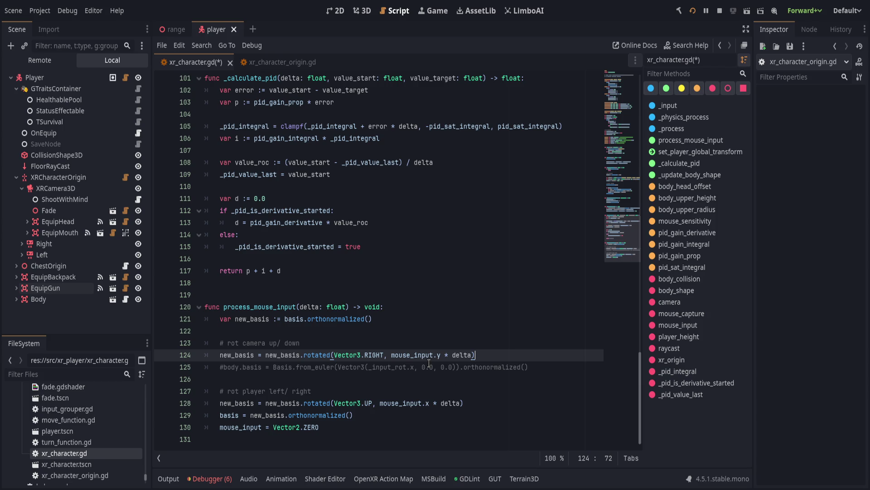
Step: Add a blank line after line 128, then save and run the project
key(Down)
key(Down)
key(Down)
key(Return)
key(BackSpace)
scroll(430, 363, down, 1)
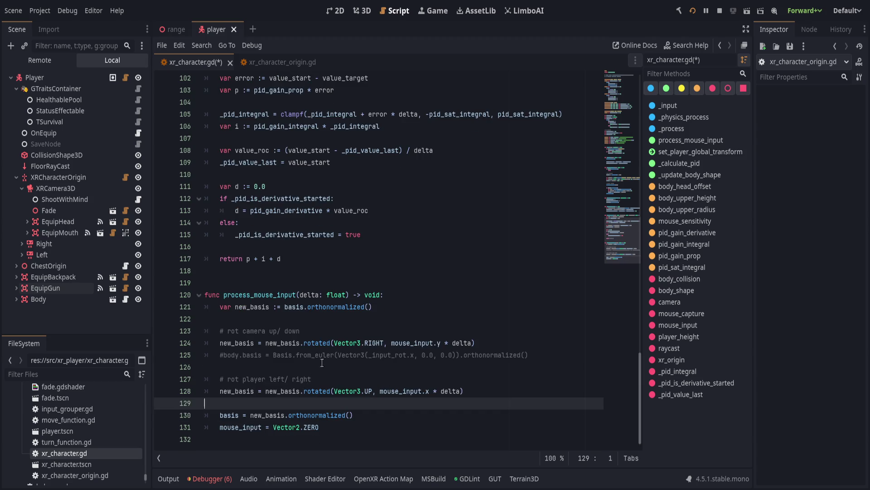
key(Left)
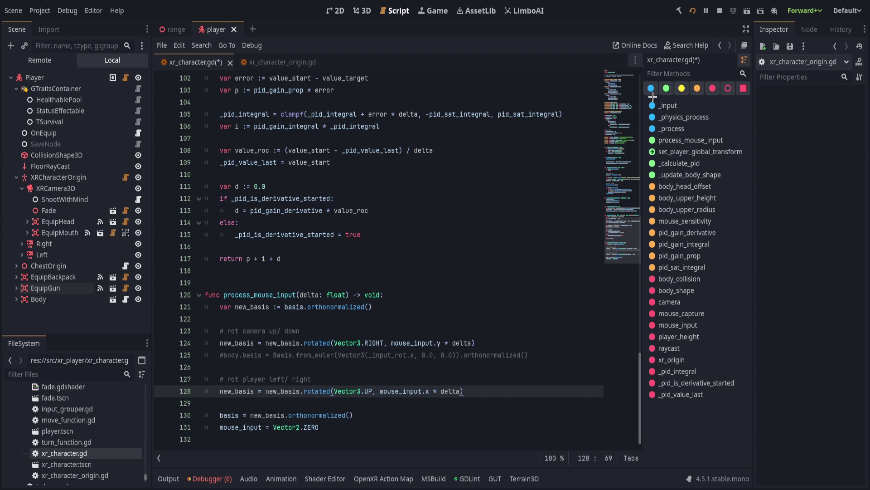
click(691, 13)
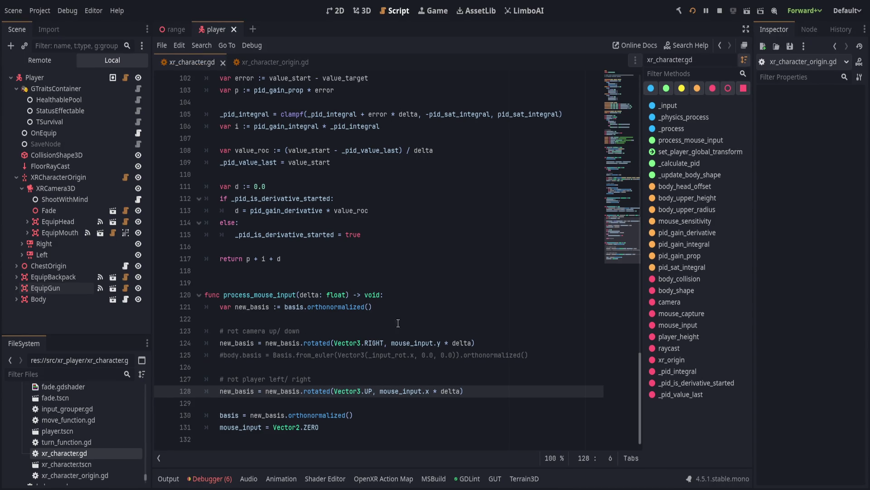
Step: Replace Vector3.RIGHT with new_basis.x on line 124 and save the script
double_click(361, 343)
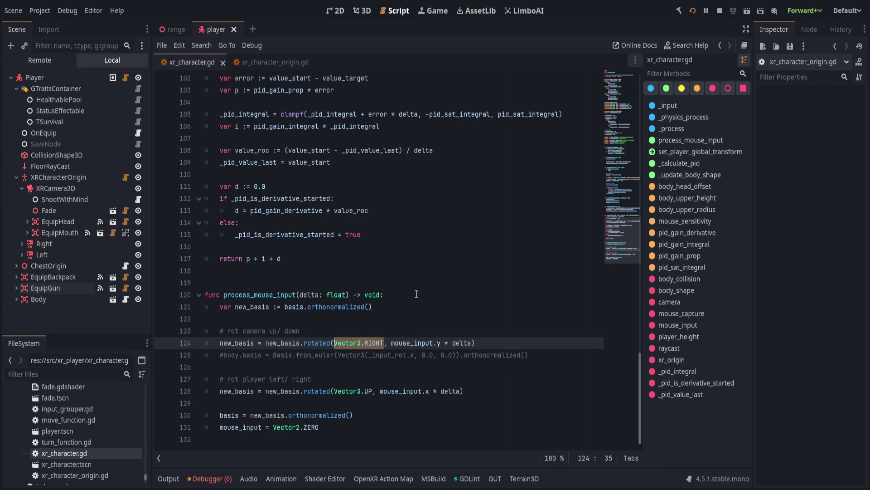
text(new_basis.x)
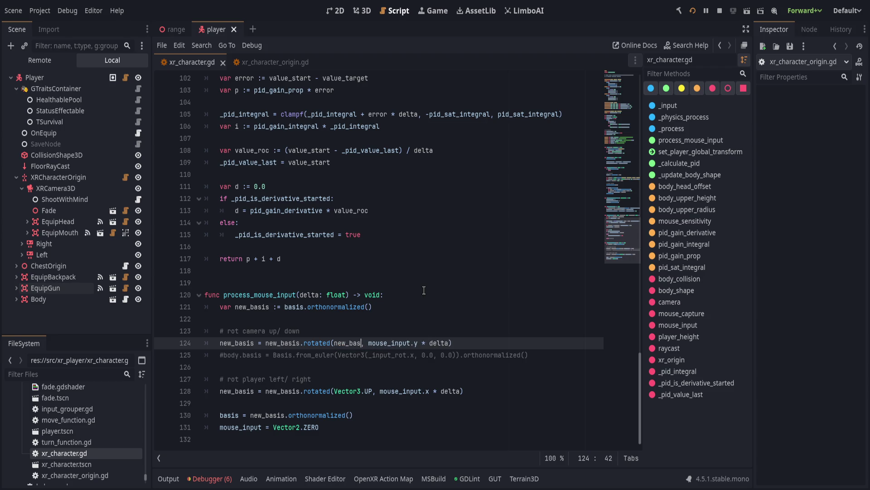
key(ctrl+s)
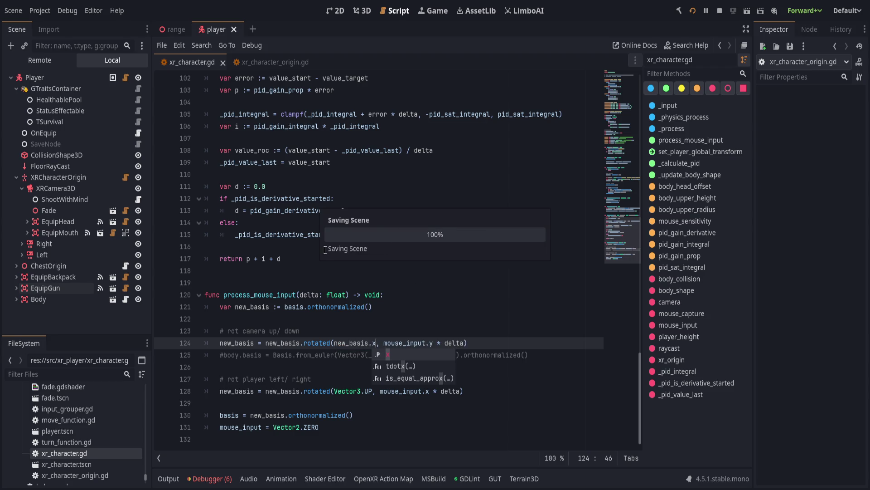
click(401, 239)
key(shift+F11)
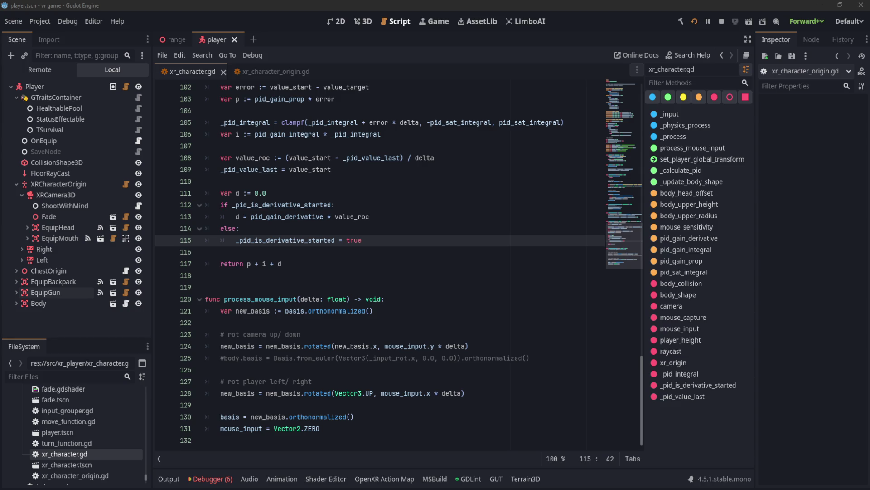
click(420, 311)
Step: Move the new_basis declaration down into the left/right rotation section
click(507, 353)
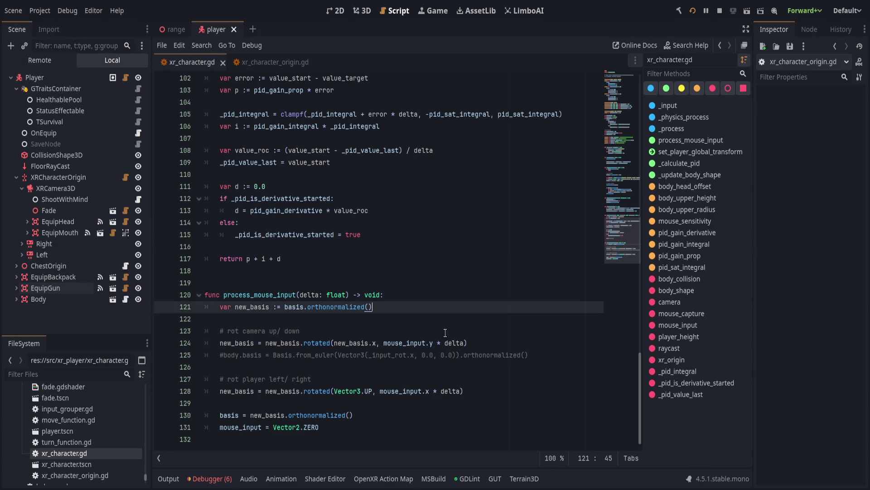
click(480, 344)
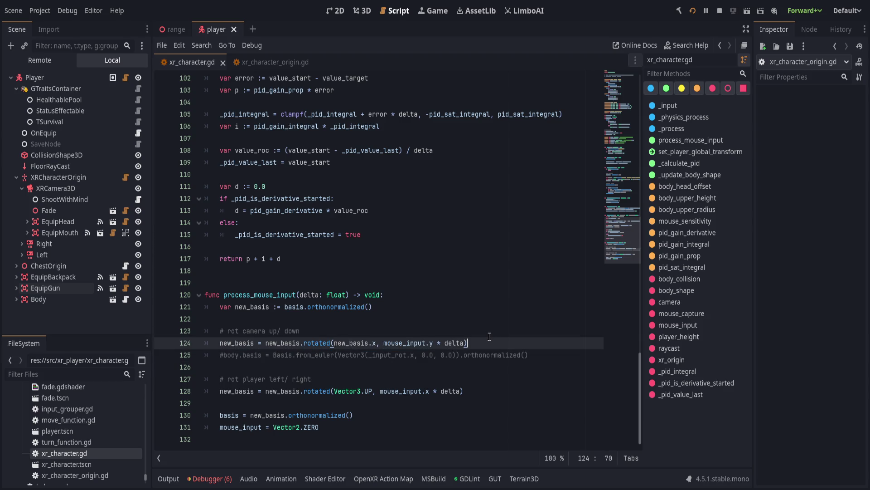
click(488, 326)
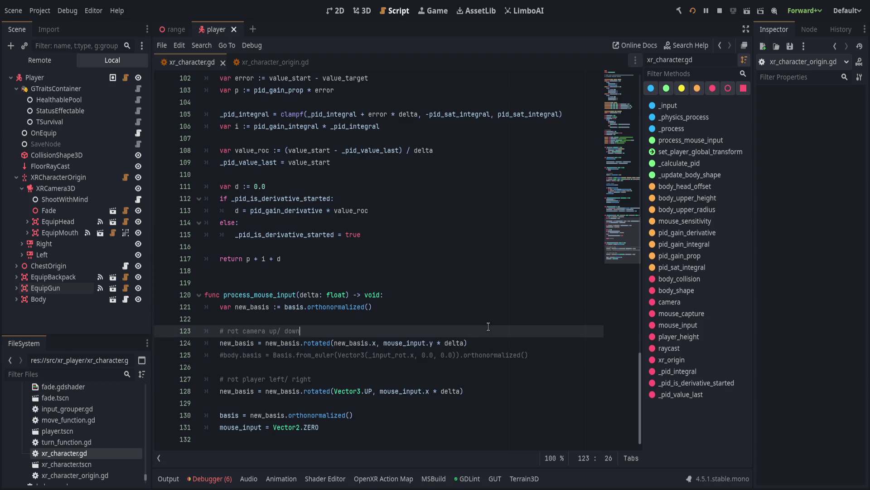
key(Up)
key(Up)
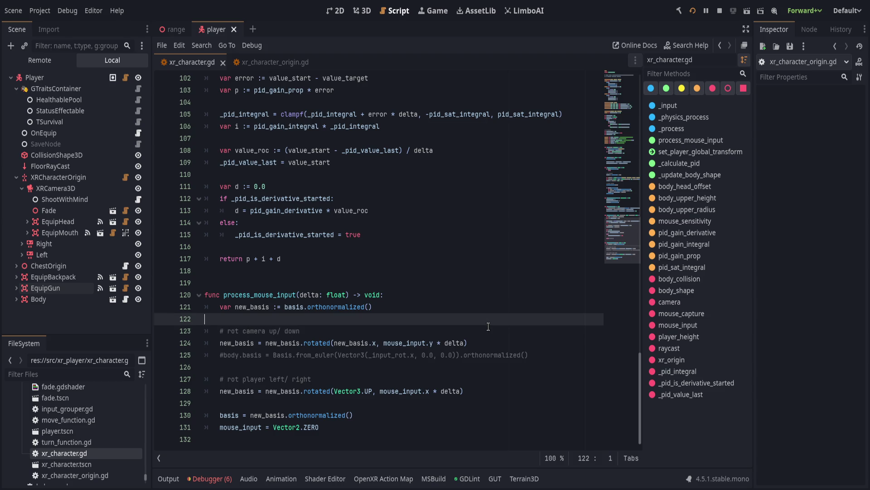
key(alt+Down)
key(alt+Down)
key(alt+Down)
key(Up)
key(Up)
key(Up)
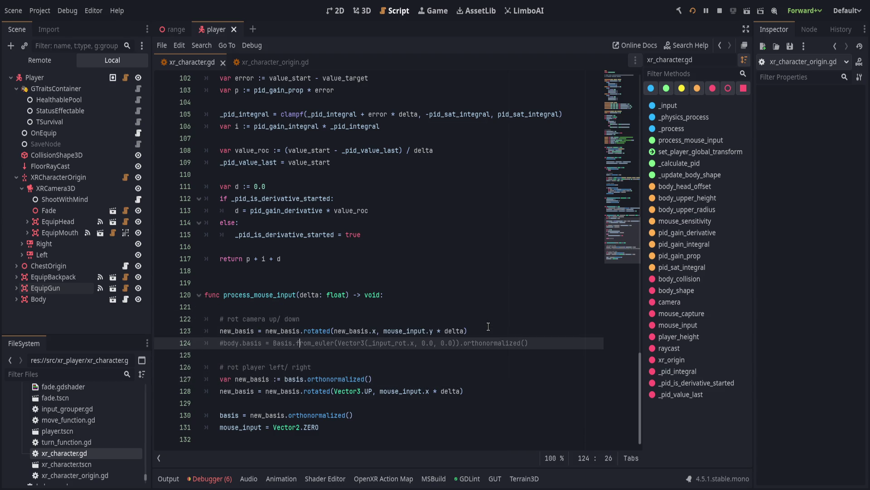
Step: Add var cam_basis = camera.basis.orthonormalized() under the rot camera comment
key(Return)
text(var cam_bas)
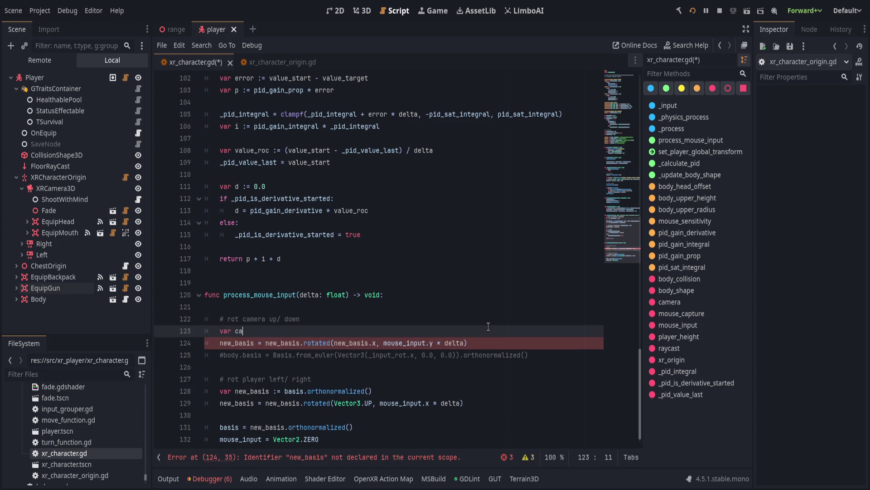
text(is)
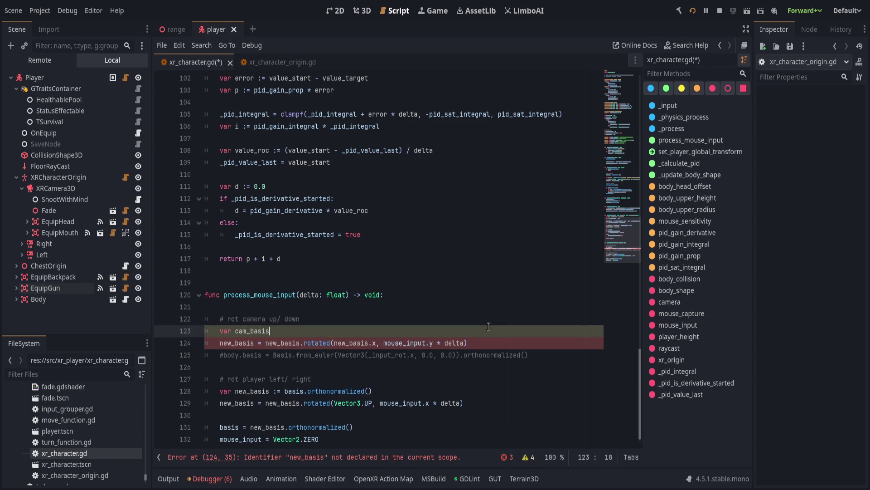
text( camre)
key(BackSpace)
key(BackSpace)
text(era.basis.)
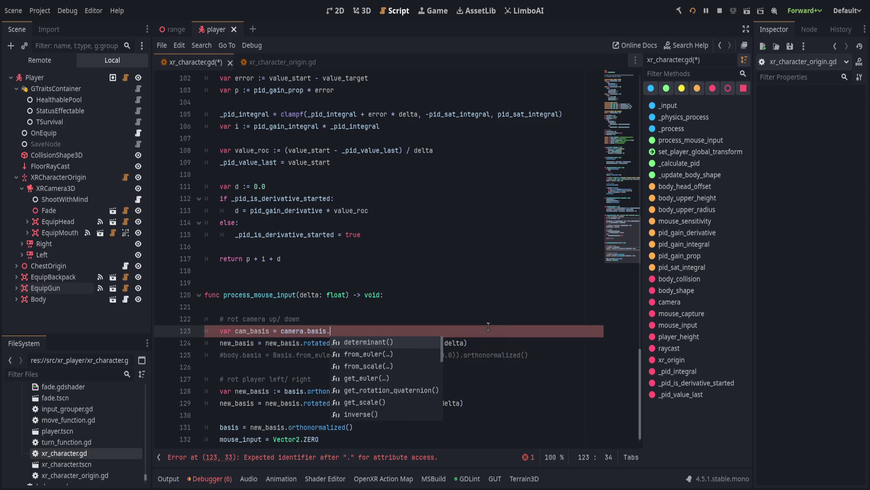
text(get_)
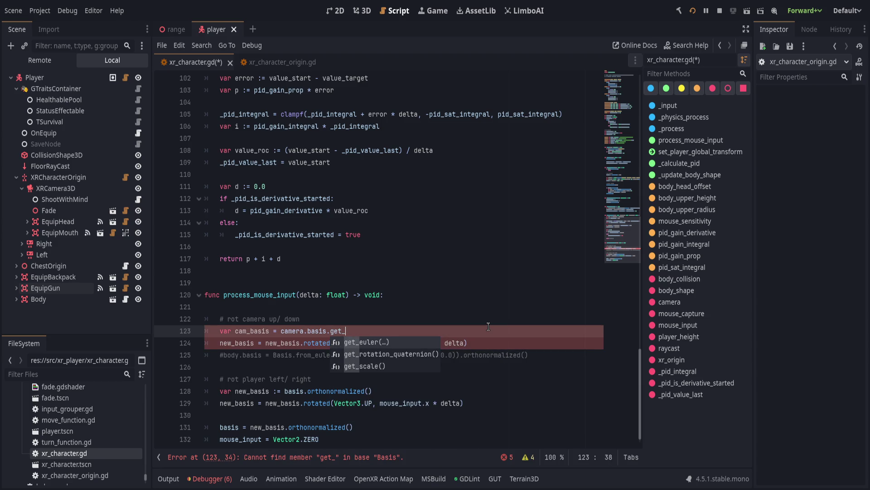
key(BackSpace)
key(BackSpace)
key(BackSpace)
text(ortho)
key(Return)
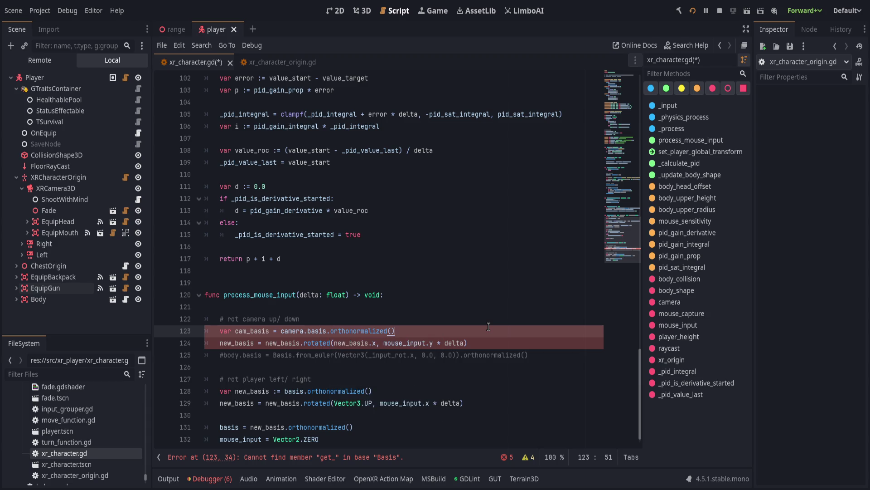
key(Return)
Step: Add cam_basis = cam_basis.rotated(new_basis.x, mouse_input.y * delta) and delete the old rotation line
text(cam_basis = )
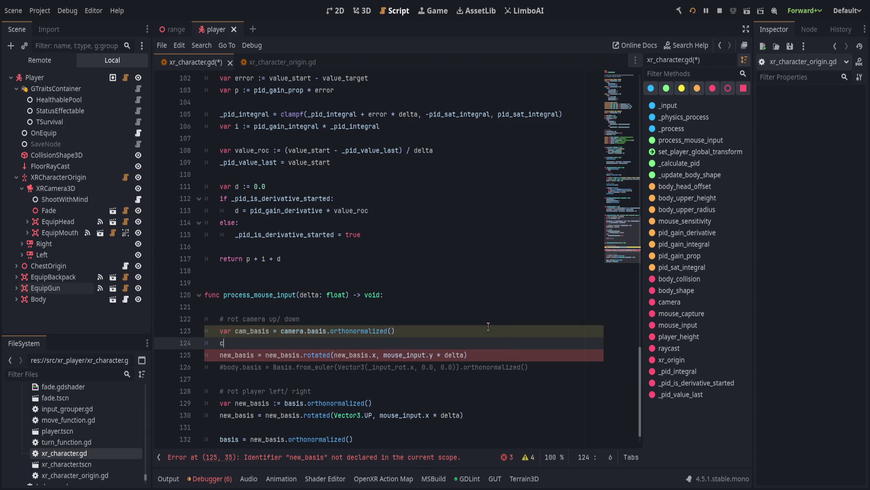
text(cam_ba)
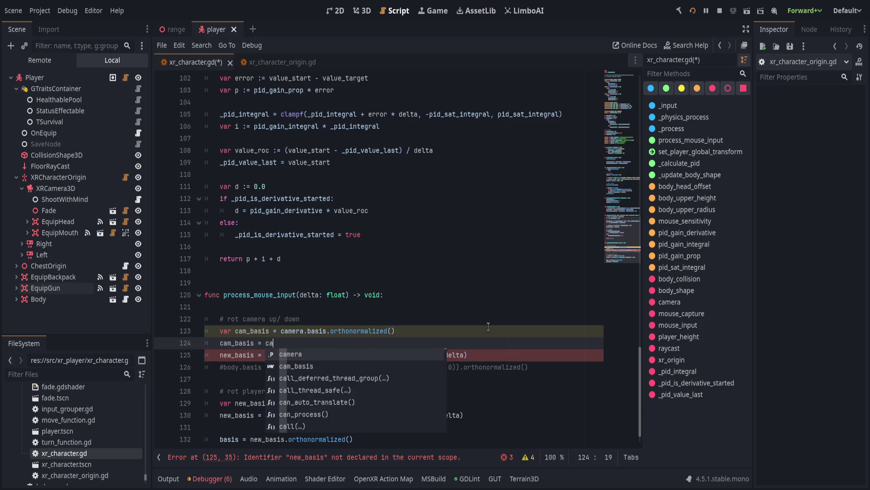
key(Return)
text(.rotated)
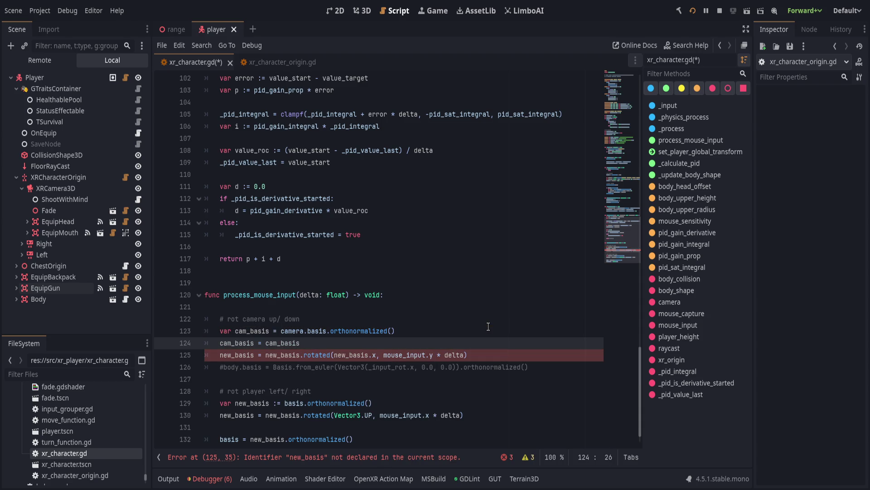
text((new_basis.x)
text(, mouse_input)
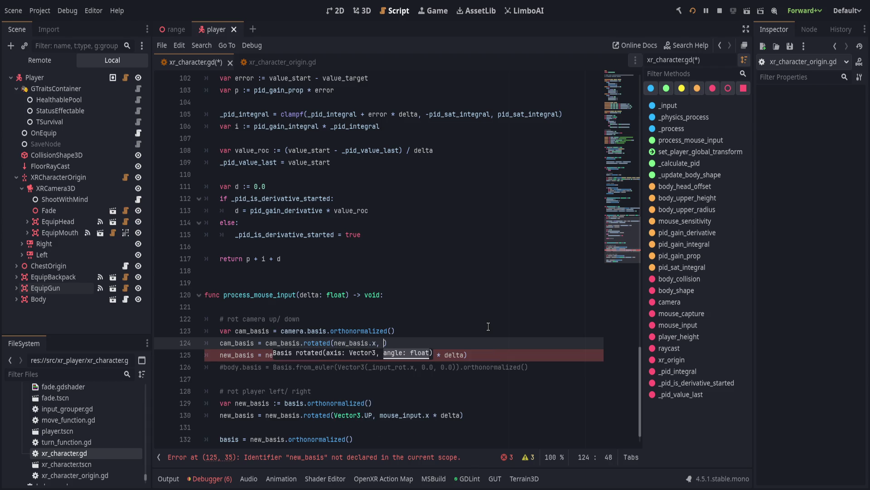
text(.y * delta)
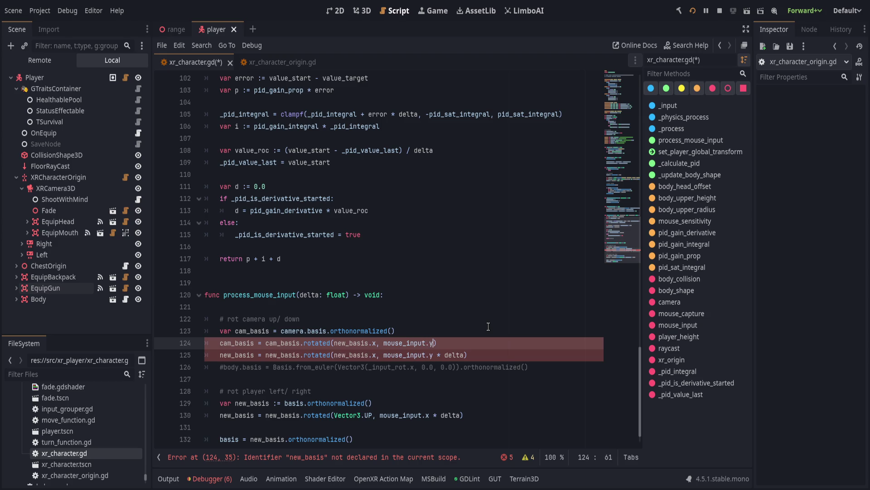
key(Escape)
key(Down)
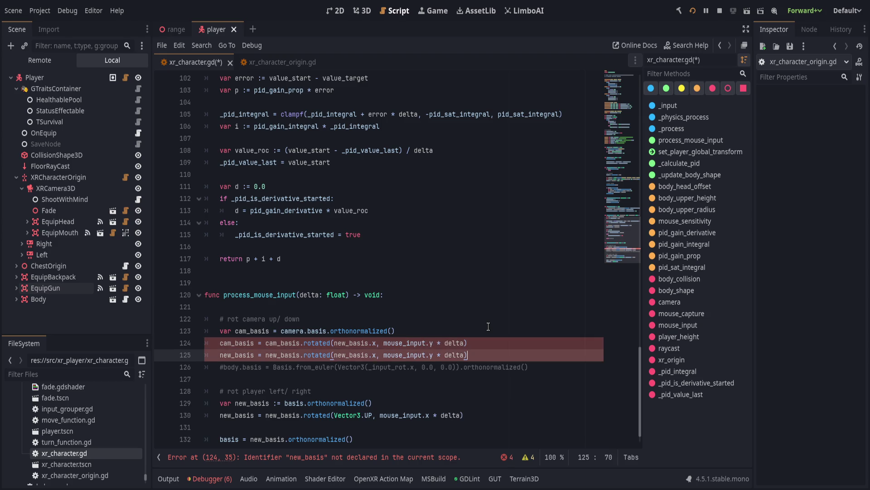
key(ctrl+shift+k)
Step: Add camera.basis = cam_basis, make the rotation axis cam_basis.x, and save
click(506, 340)
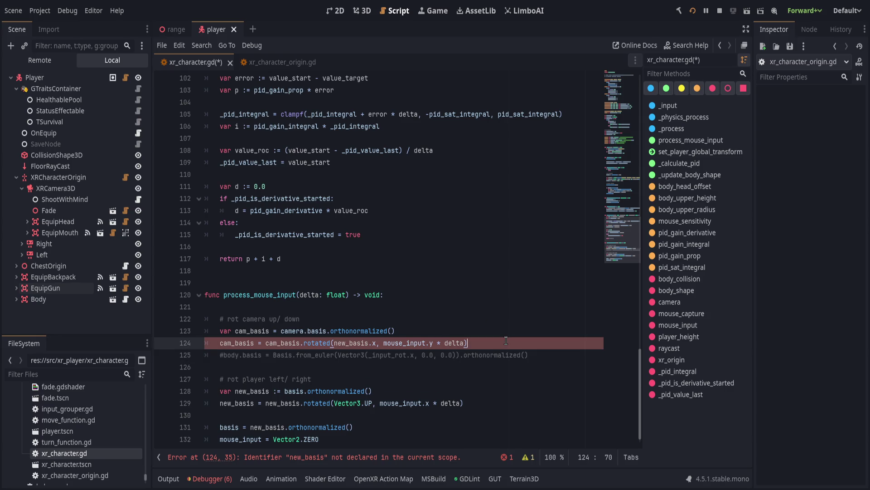
key(Return)
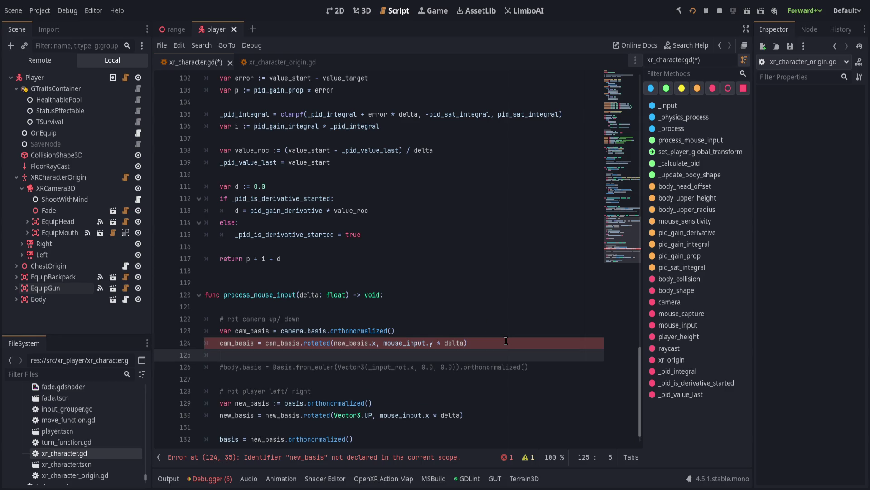
text(camera.basi)
text(s = cam_bas)
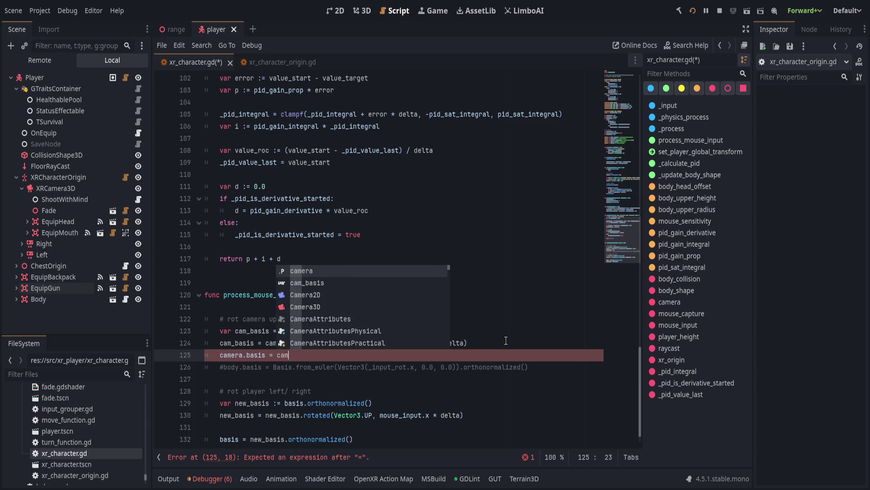
text(is)
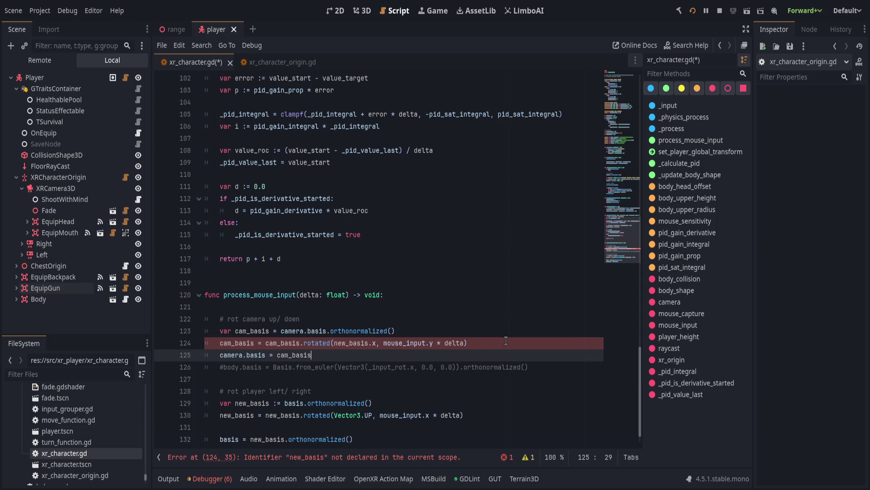
scroll(365, 295, down, 1)
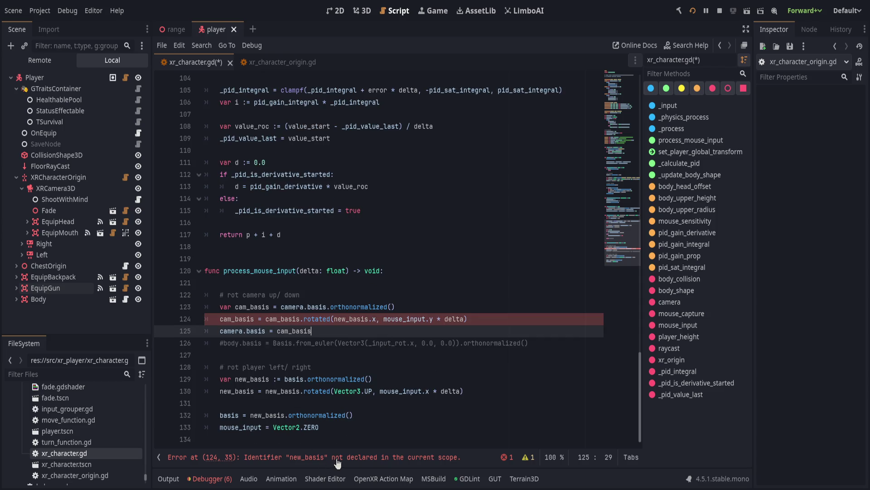
double_click(342, 322)
text(cam_basis)
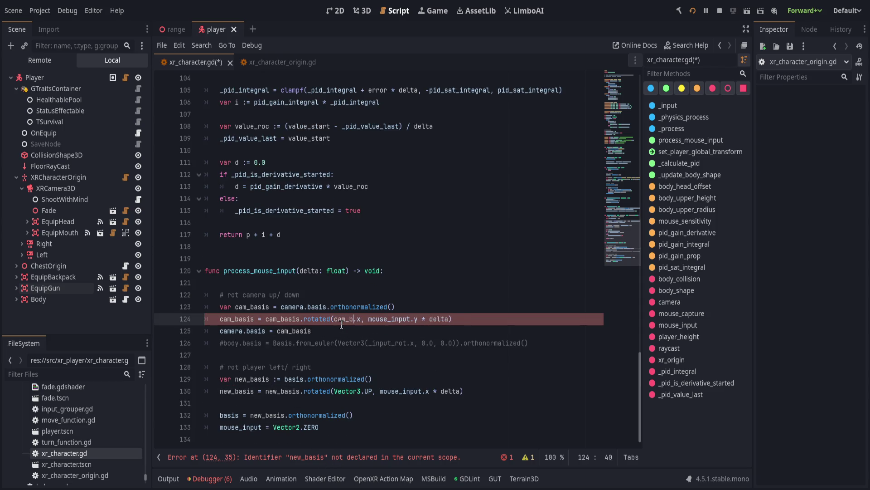
click(494, 337)
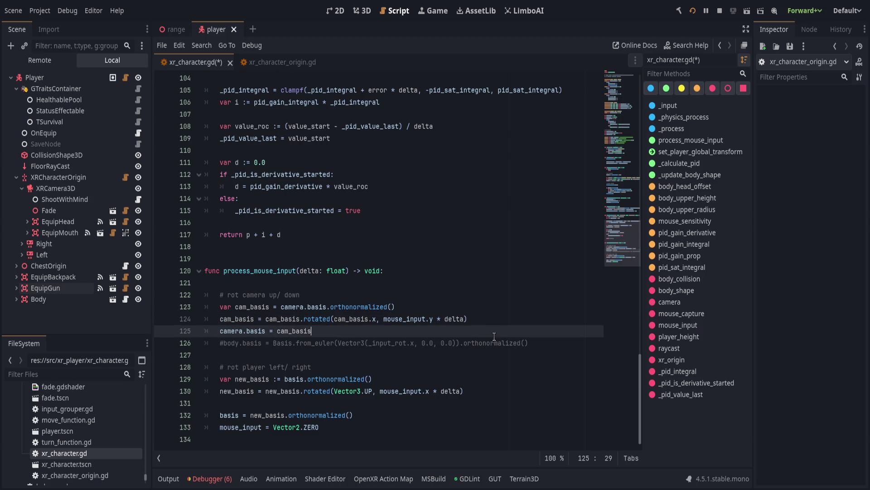
key(ctrl+s)
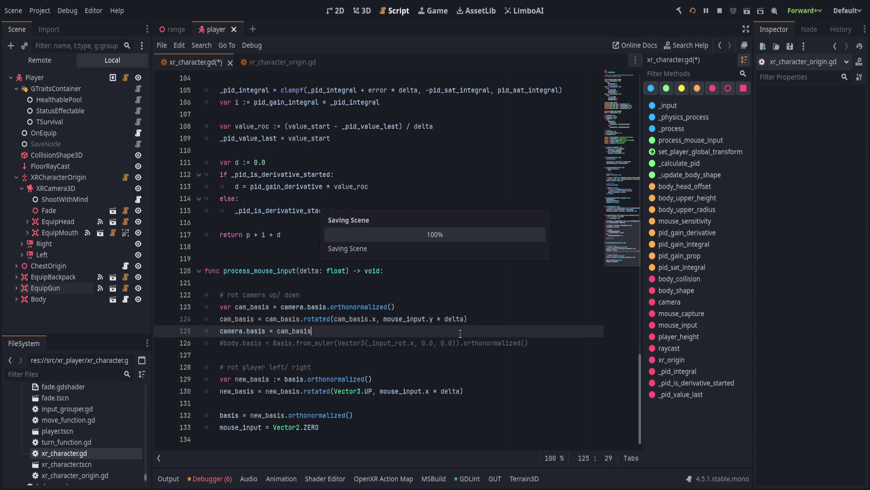
Step: Delete the commented-out body.basis line and save the script
click(433, 344)
key(ctrl+shift+k)
key(ctrl+s)
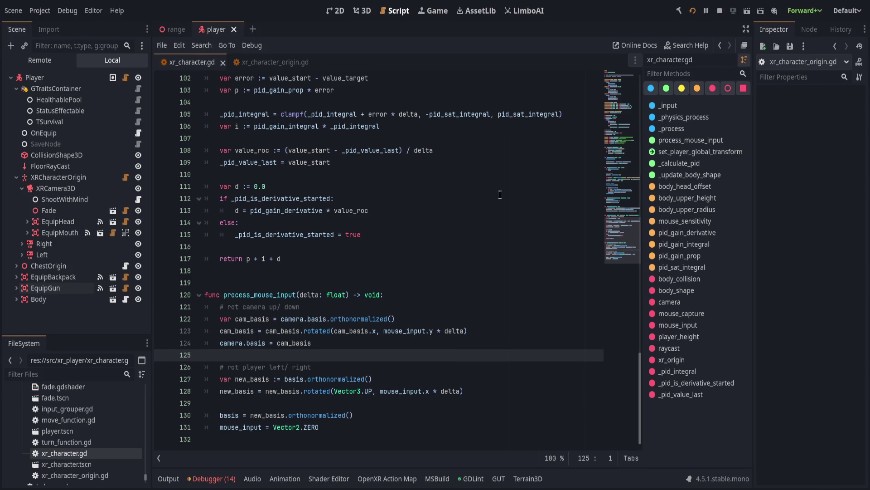
Step: Run the project to test the camera pitch, then return to line 123 of xr_character.gd
click(690, 10)
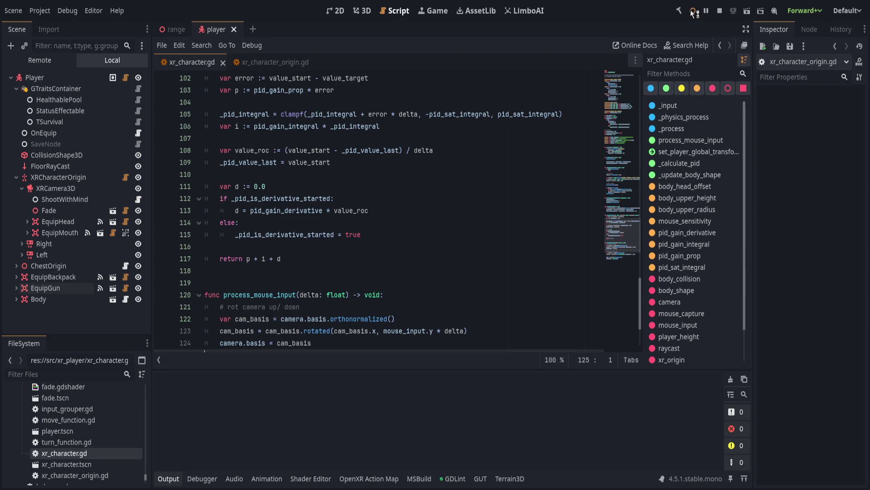
click(695, 14)
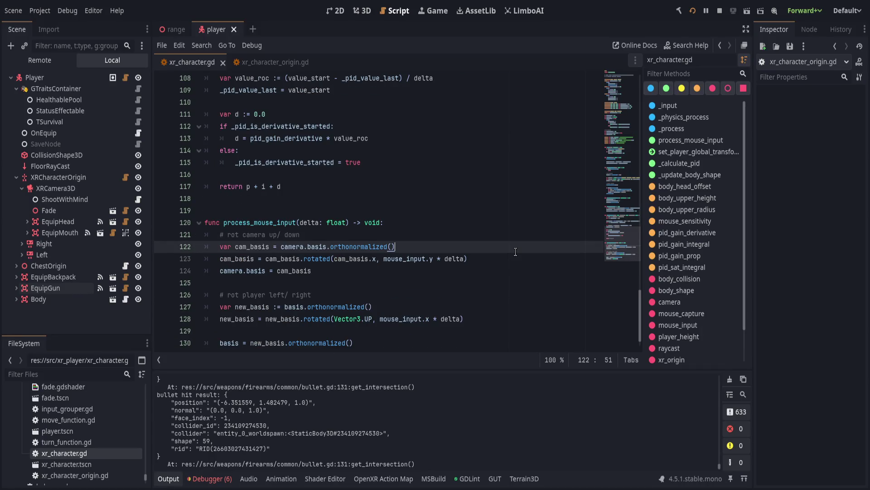
click(495, 259)
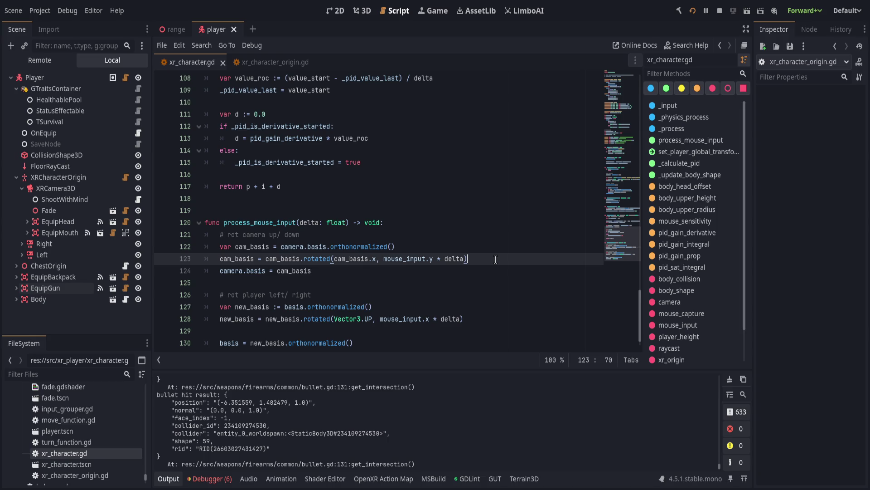
Step: Add a new line 124 below the cam_basis rotation that starts typing cam_basis.rotation, checking the autocomplete members
key(Return)
text(cam_basis.)
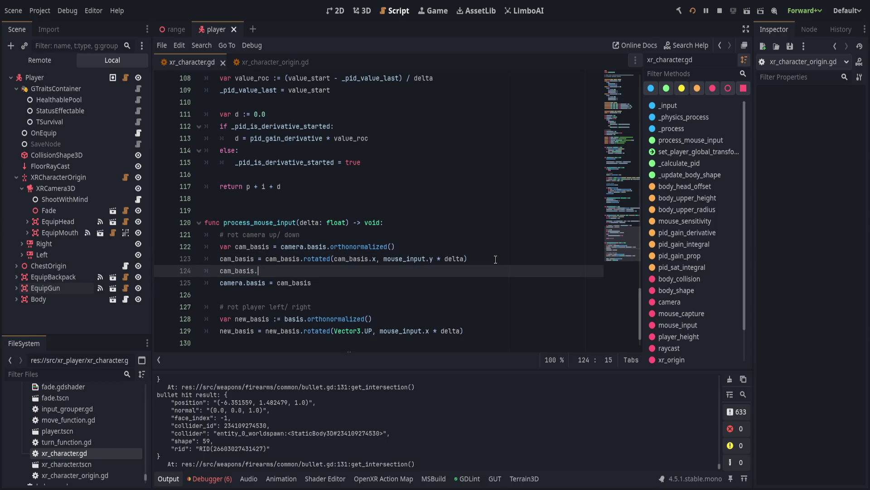
key(ctrl+space)
text(rotate)
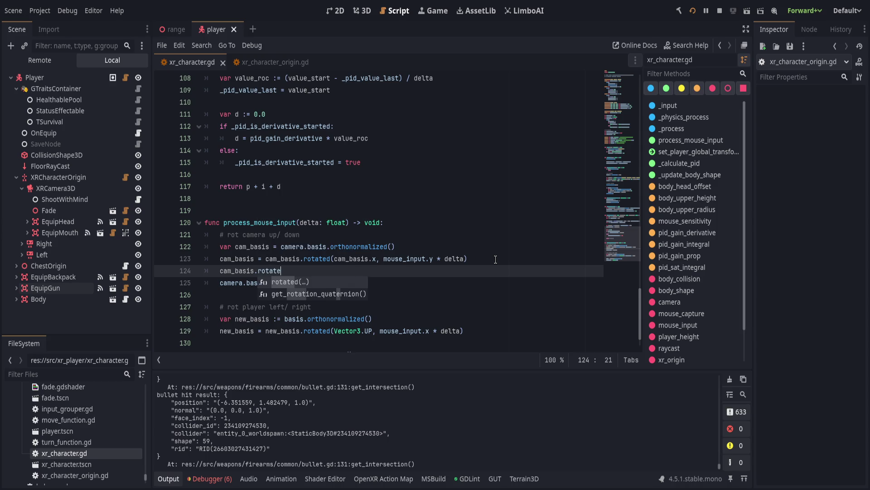
key(BackSpace)
key(BackSpace)
key(BackSpace)
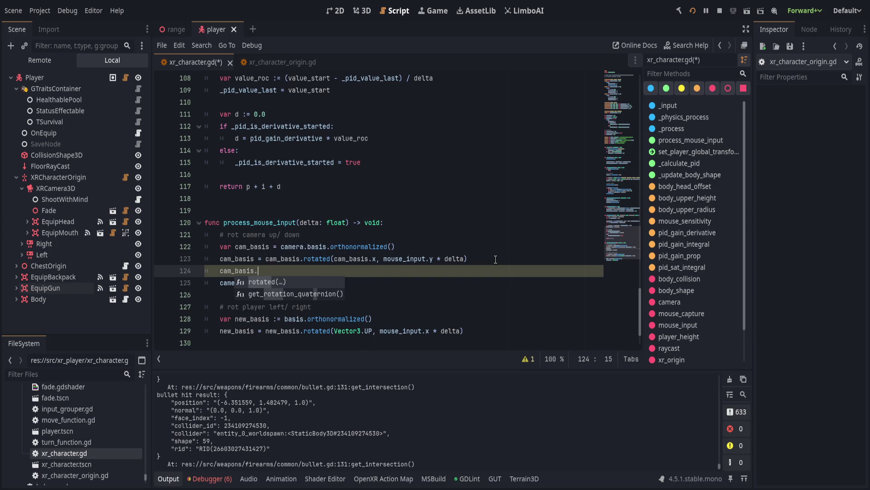
key(BackSpace)
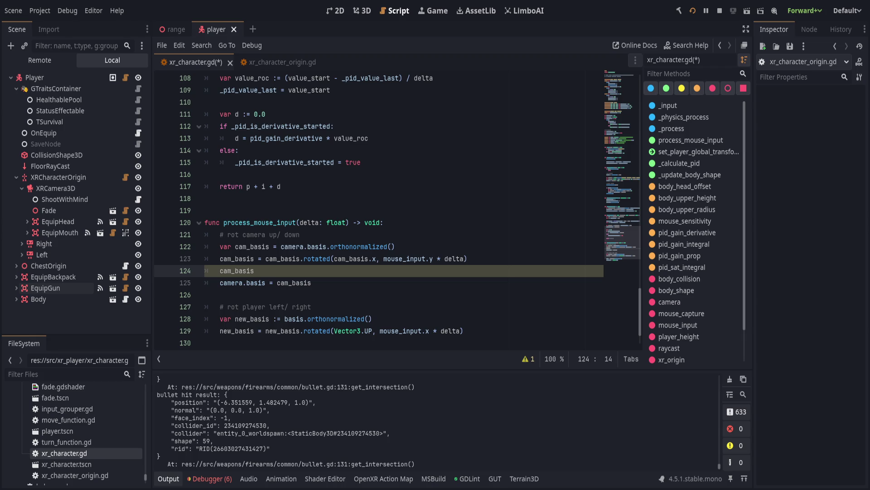
key(Up)
key(Up)
key(Down)
key(Down)
click(63, 453)
text(rotat)
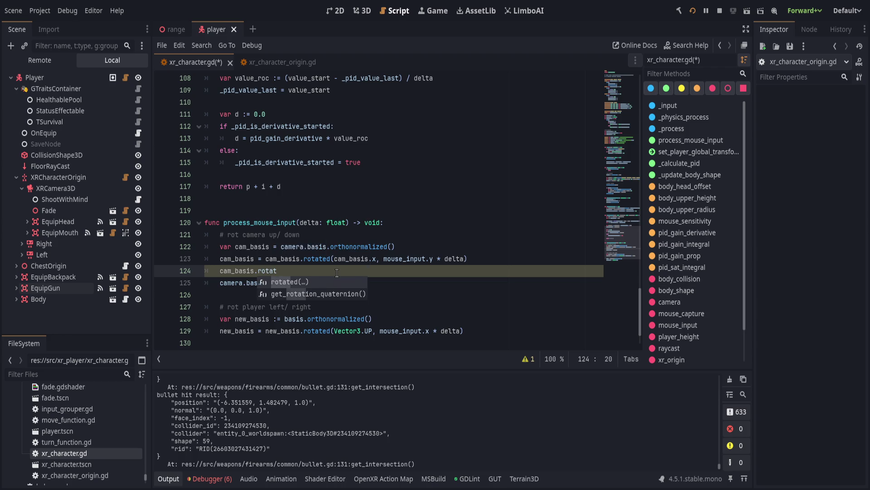
text(ion)
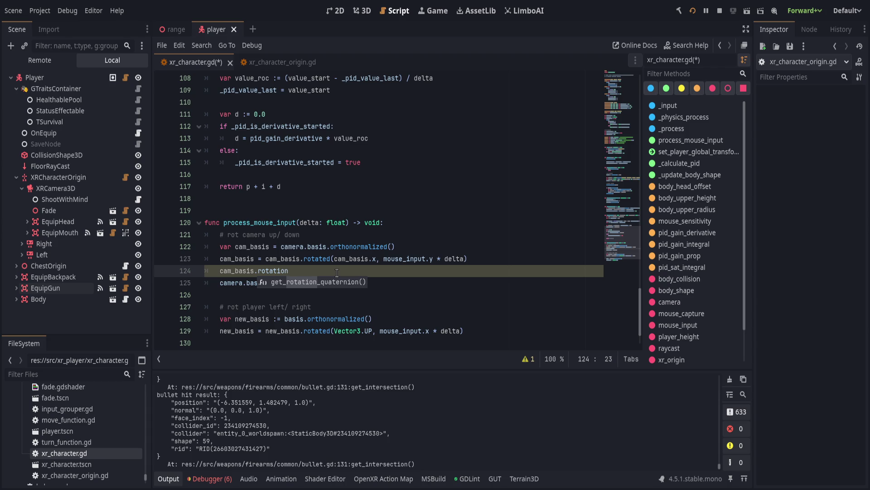
Step: Rewrite line 124 as camera.transform.rotation.x = clampf(camera.transform.x
key(BackSpace)
key(BackSpace)
key(BackSpace)
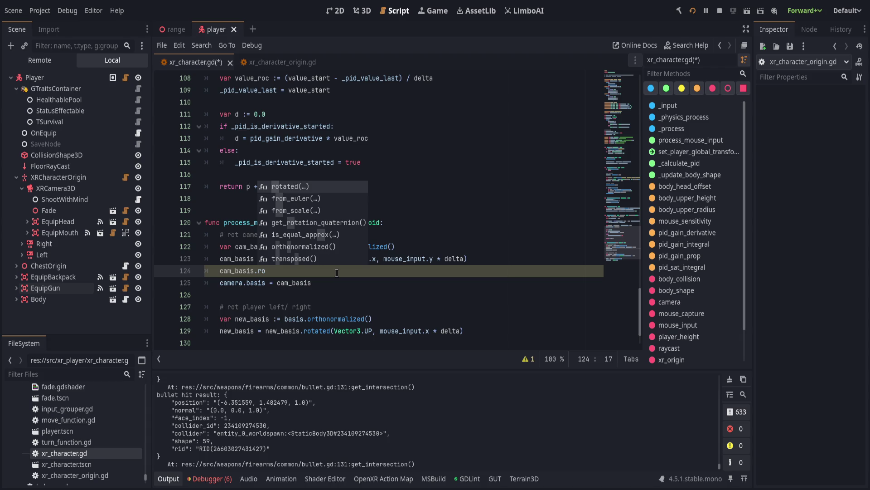
key(BackSpace)
key(BackSpace)
key(BackSpace)
text(mera.)
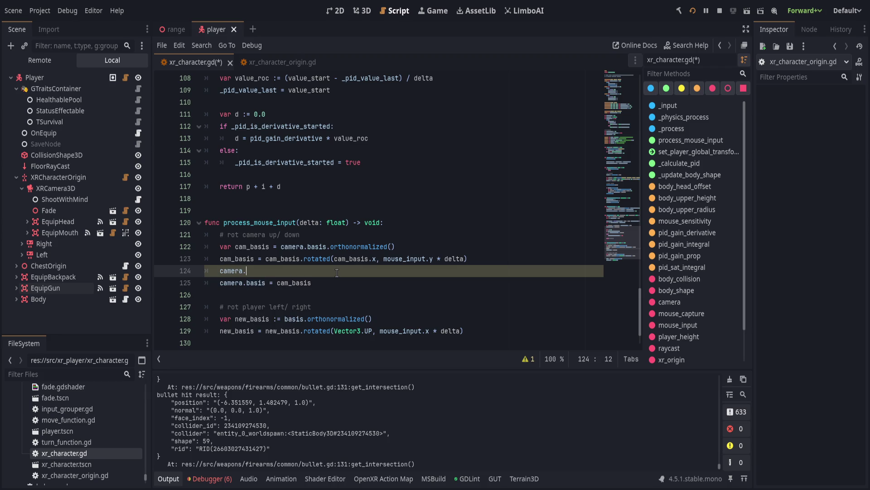
text(transform.rotation)
key(Return)
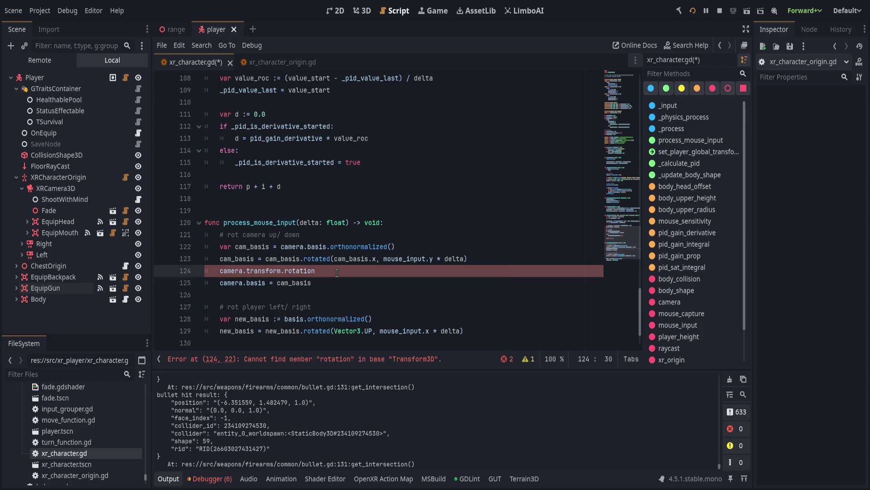
text(.x)
text(= clampf()
text(camera)
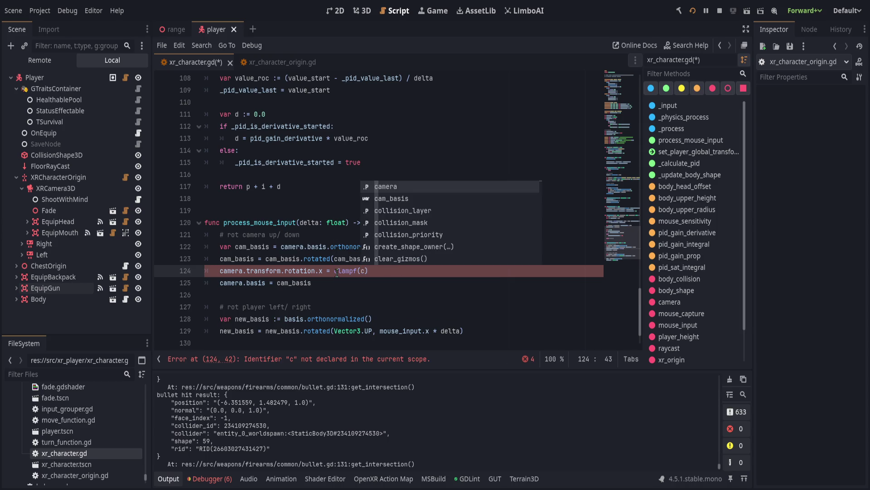
text(.transform.x)
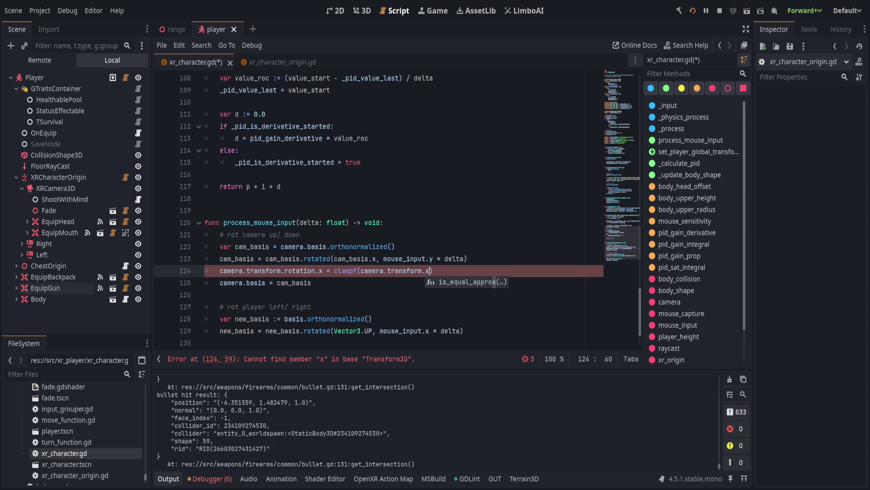
Step: Fill in the clampf limits, trying TAU before settling on 1.57, 1.57
click(432, 271)
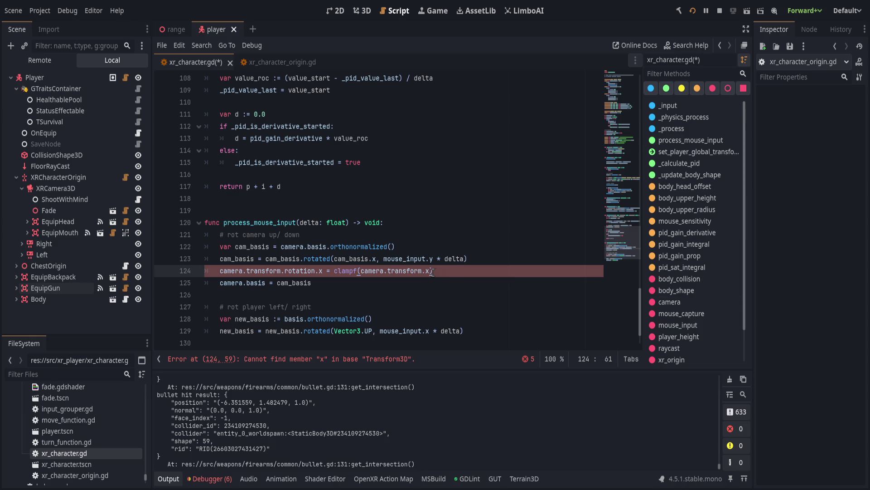
text(, )
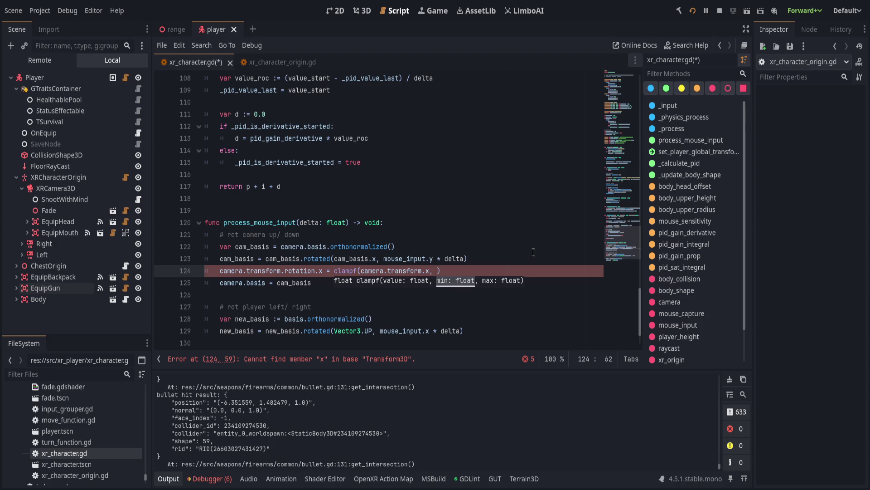
text(TAU, TAU)
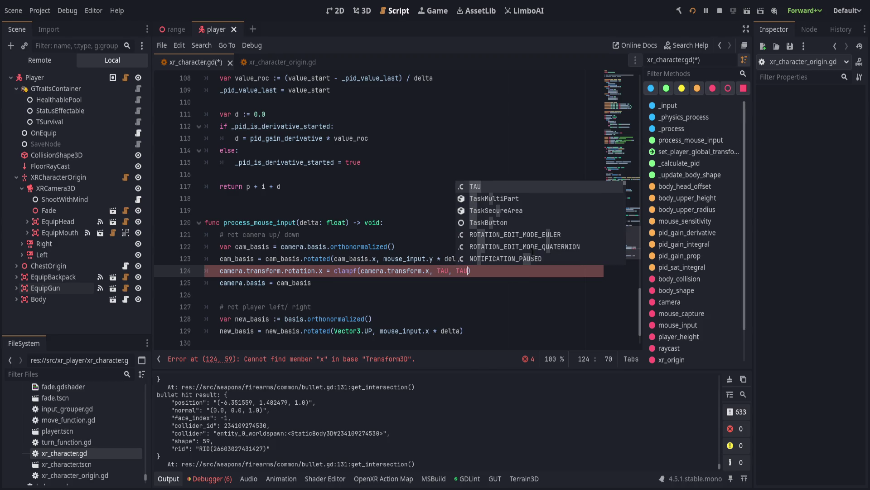
text())
key(Left)
key(Left)
key(Left)
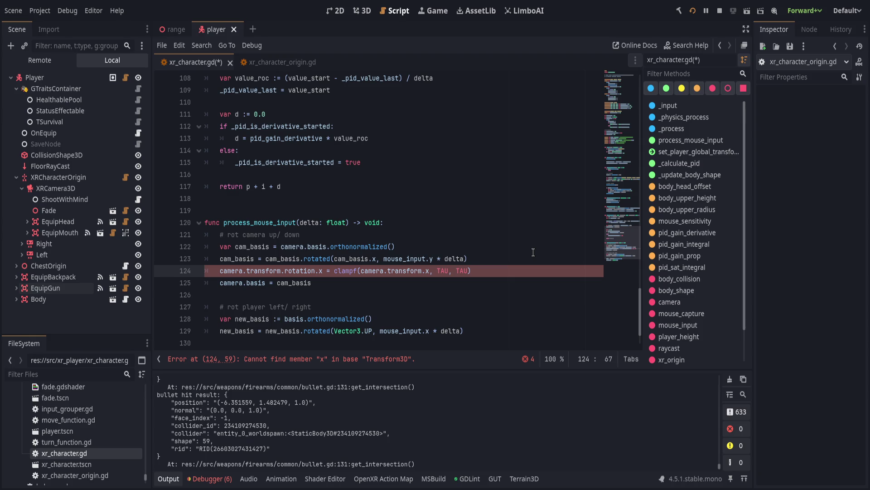
text(+)
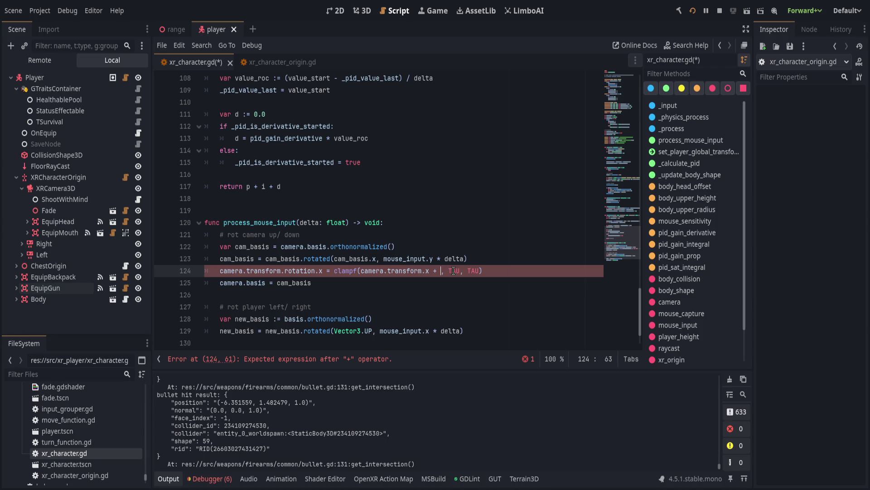
key(Right)
key(Right)
text(de)
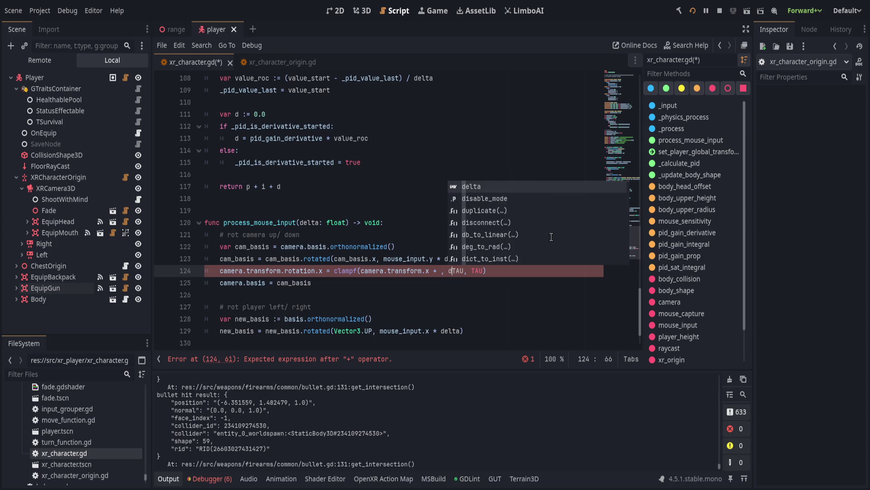
key(BackSpace)
key(BackSpace)
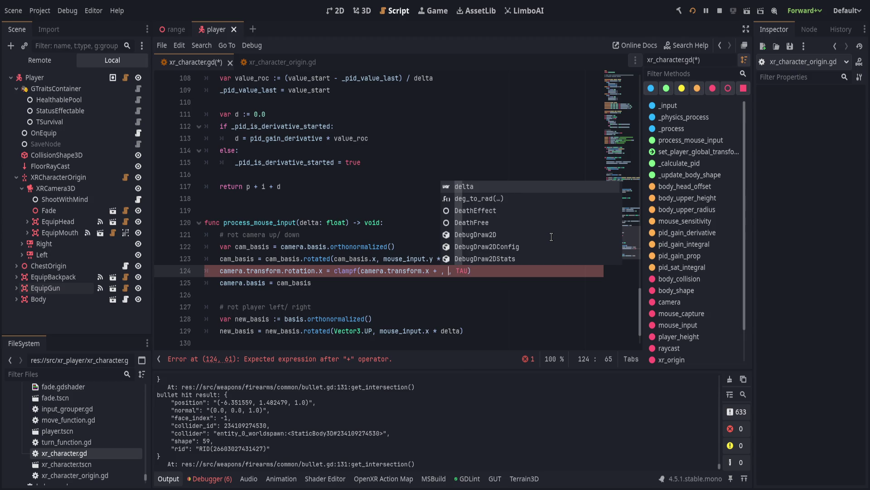
text(3.)
text(14/2.0)
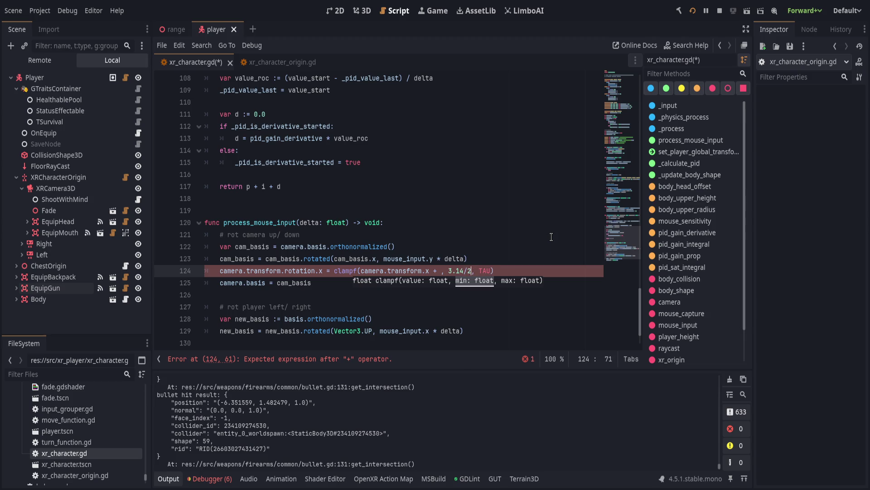
key(BackSpace)
key(BackSpace)
key(BackSpace)
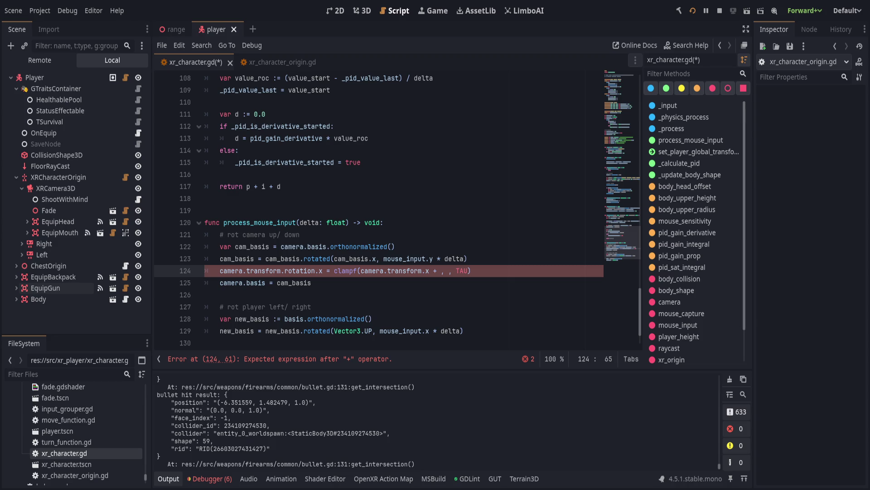
key(BackSpace)
key(BackSpace)
text(1.57,)
key(Delete)
key(Delete)
key(Delete)
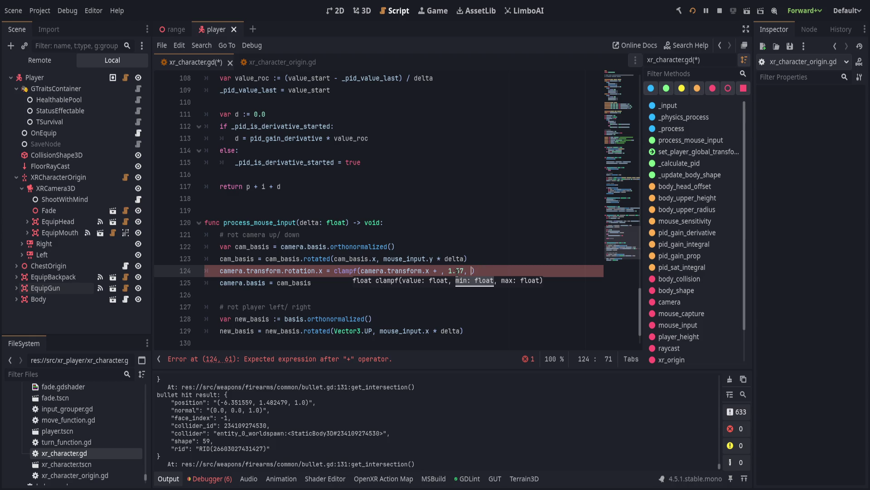
text(, 1.57)
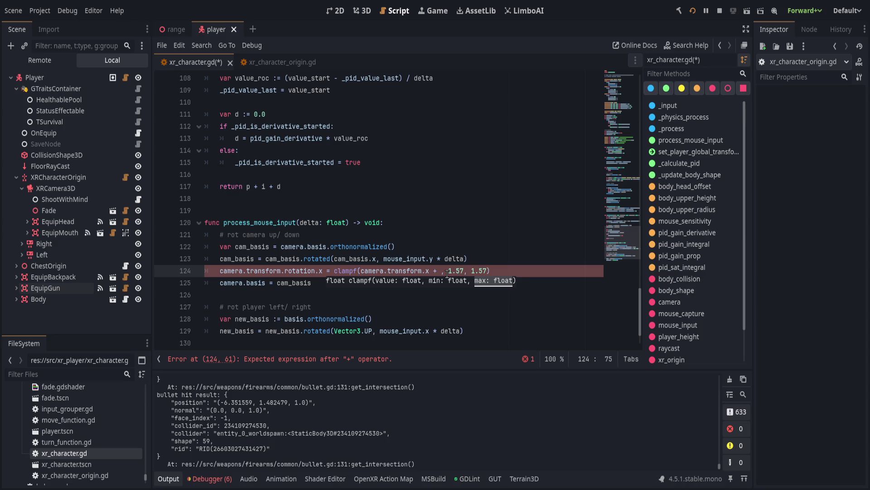
Step: Experiment with -, TAU and PI/2.0 as the minimum clamp limit, then undo them
key(Escape)
key(Up)
key(Up)
key(Up)
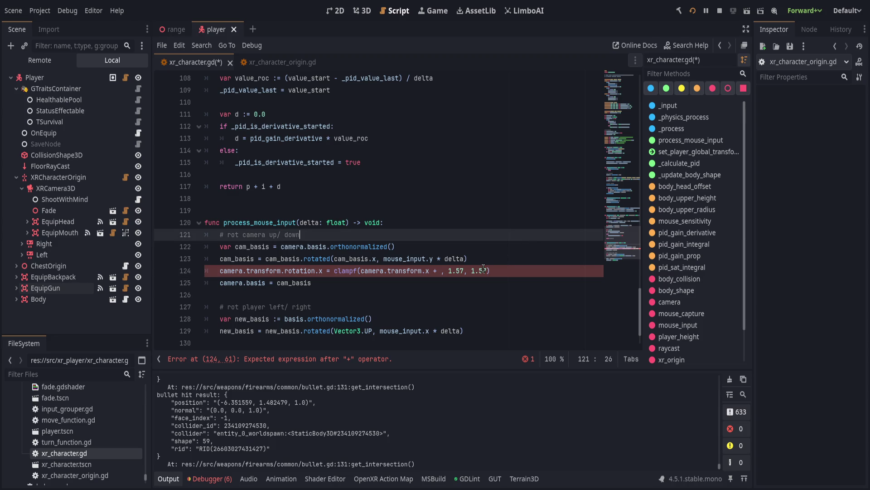
click(492, 263)
click(449, 272)
text(-)
key(BackSpace)
text(TAU)
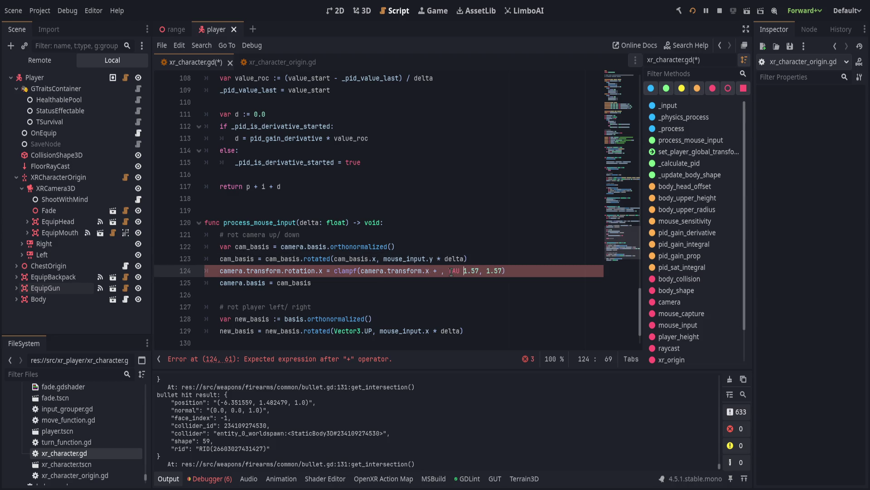
click(472, 252)
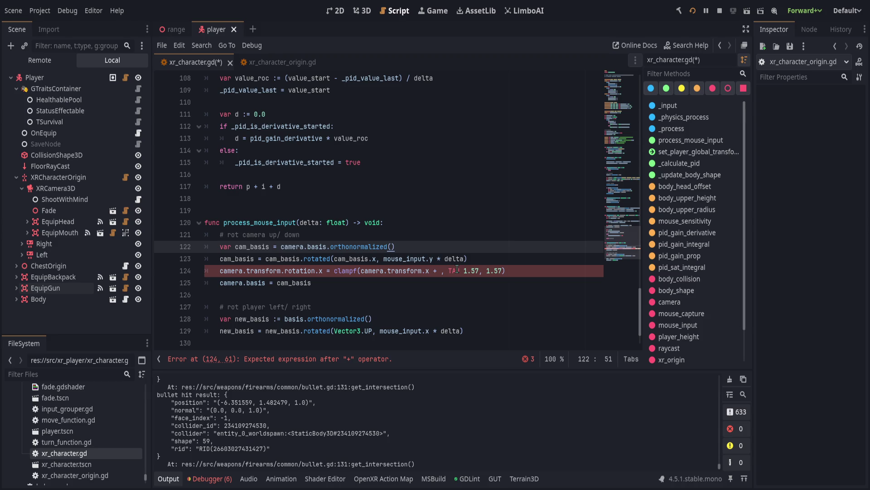
double_click(457, 269)
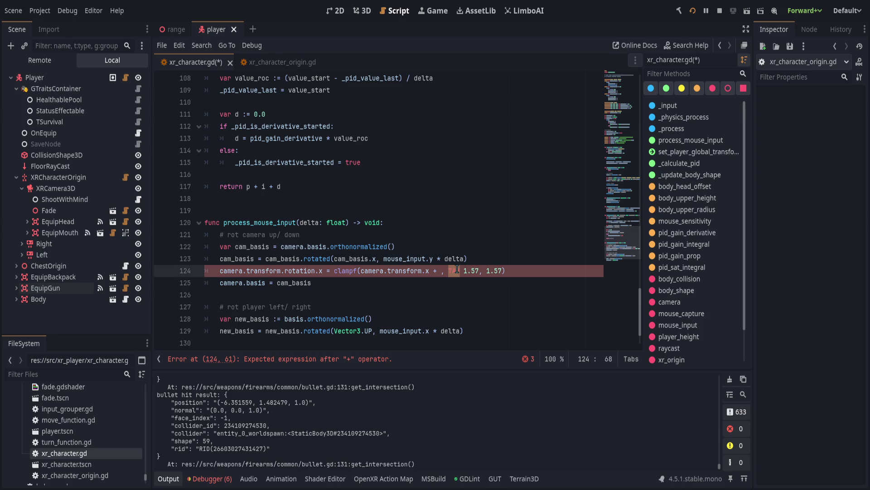
text(PI/2.0)
key(BackSpace)
key(BackSpace)
key(BackSpace)
key(BackSpace)
Step: Delete the clampf expression from line 124 and begin a var declaration on a new line above
key(ctrl+Left)
key(ctrl+Left)
key(ctrl+Left)
key(shift+End)
key(Delete)
key(Up)
key(Up)
key(Return)
text(var)
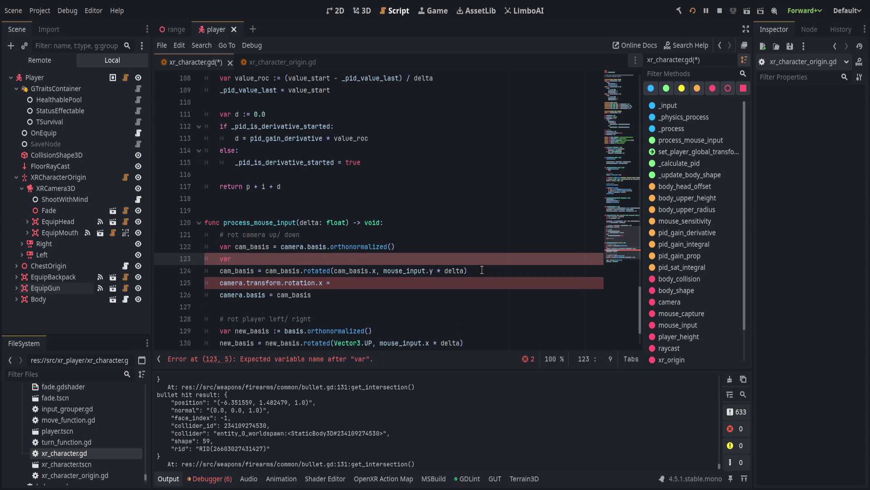
Step: Declare limit = clampf(camera.transform.x + , 1.57, 1.57) on the new line 123
key(Down)
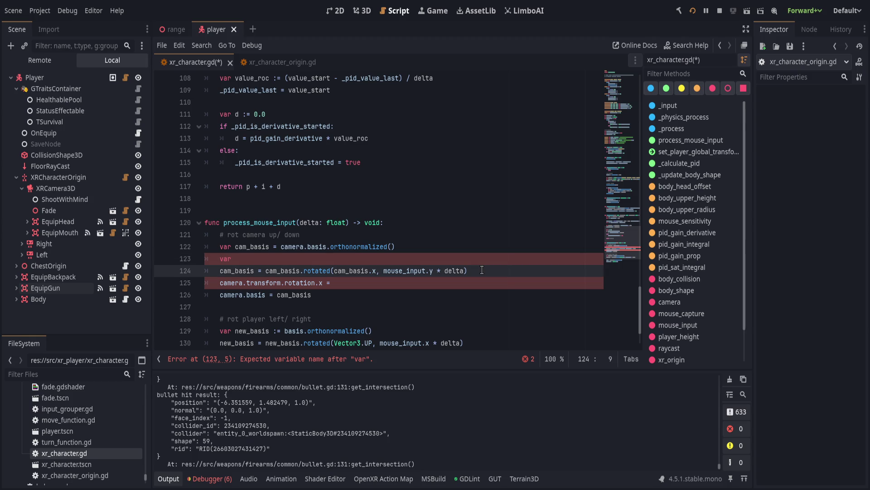
key(Up)
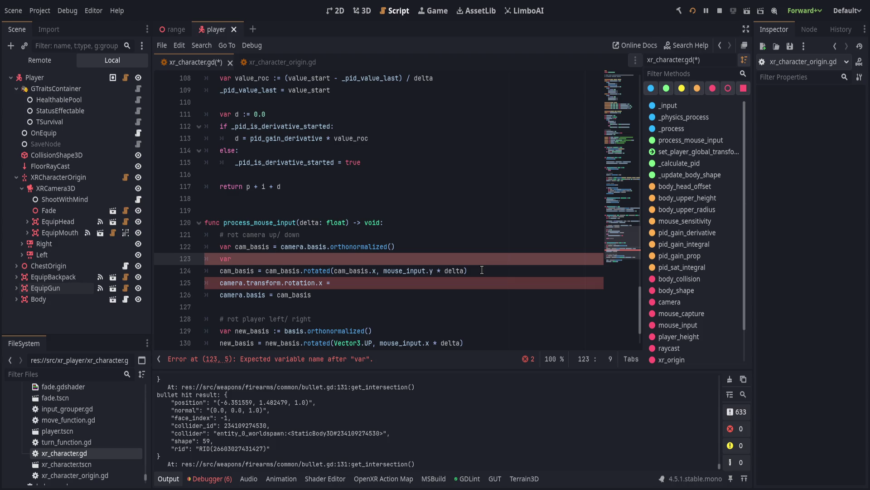
text(limit = clampf(camera.transform.x + , 1.57, 1.57))
click(253, 260)
text(f)
click(489, 241)
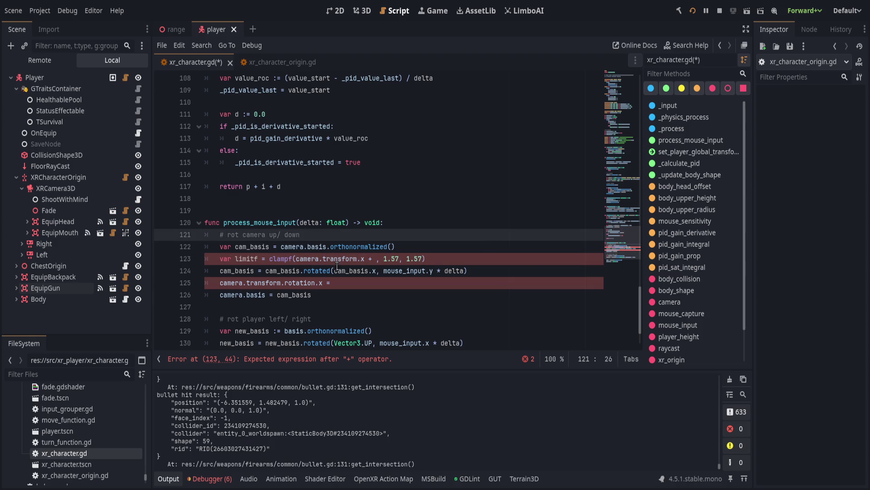
Step: Rename the variable to limit_rads and replace the old first clampf argument with basis.get
click(259, 259)
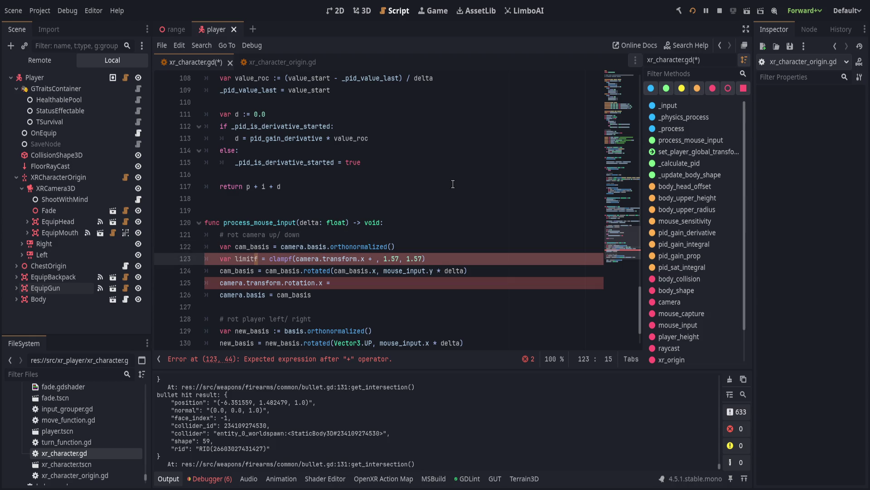
key(BackSpace)
text(_rads)
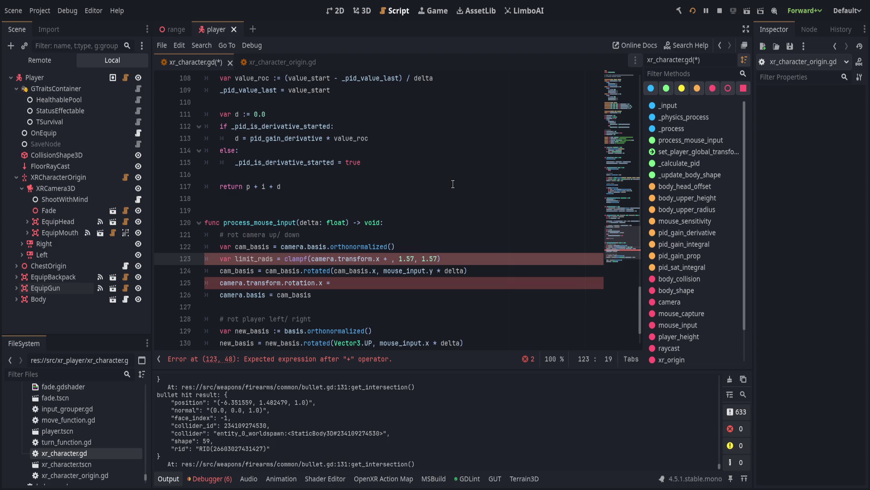
key(Right)
key(Delete)
key(Delete)
key(Delete)
text(basis.g)
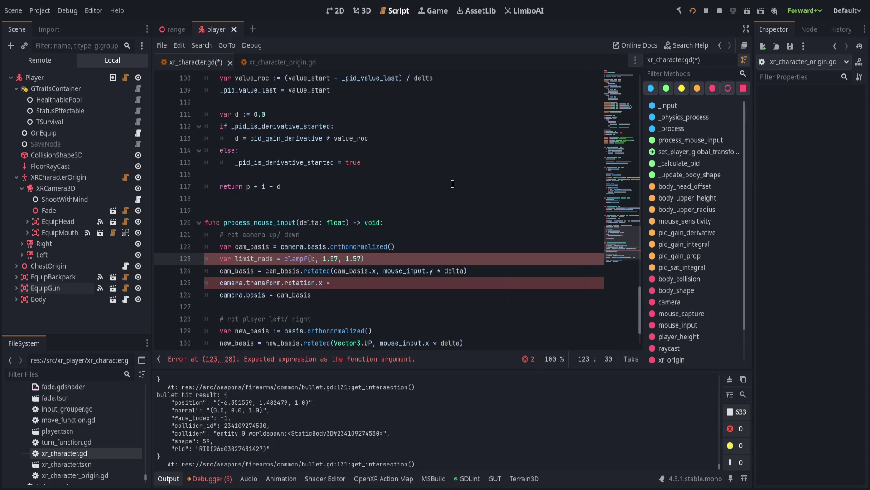
text(et)
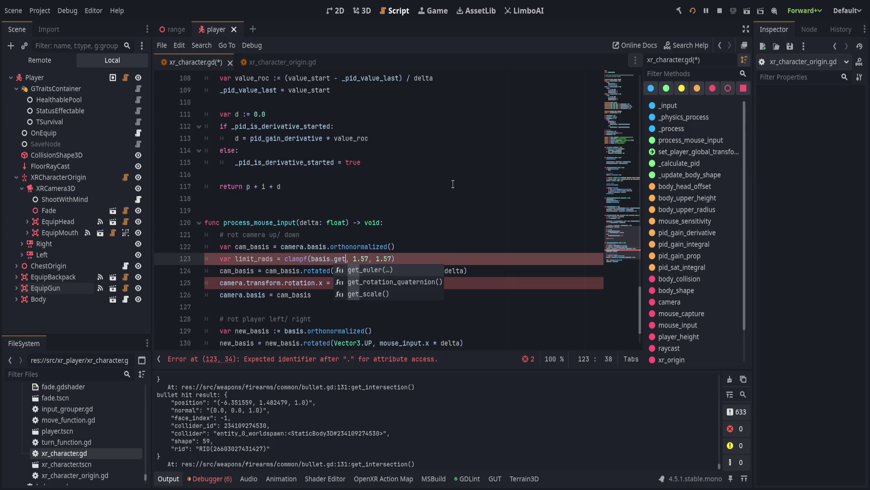
Step: Try basis.get_rotation_quaternion() and browse its members in the suggestion list
key(Down)
key(Return)
text(.)
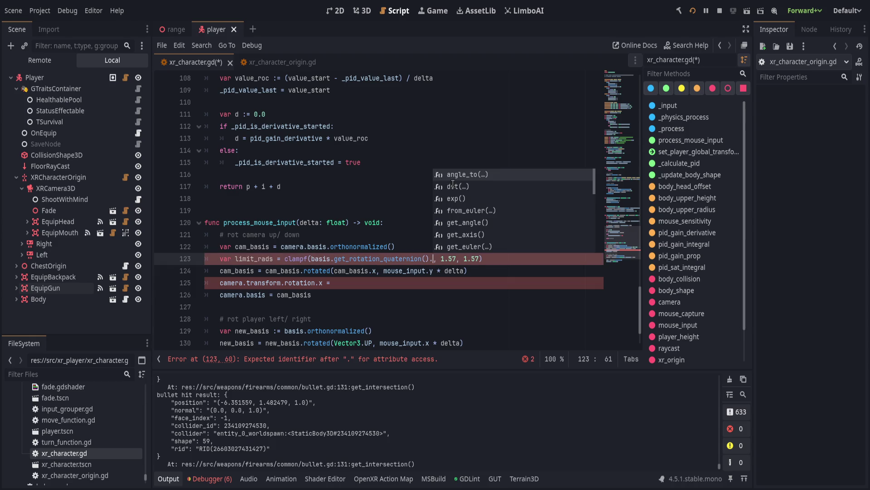
scroll(472, 192, down, 6)
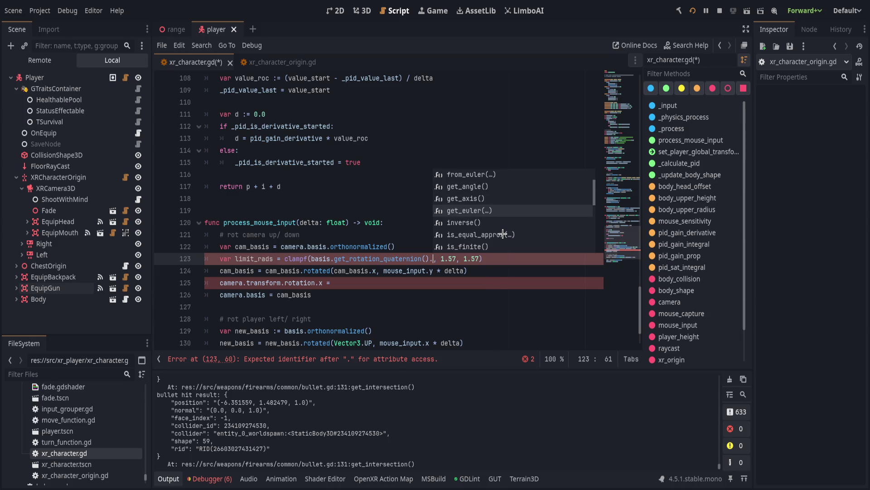
scroll(504, 232, down, 6)
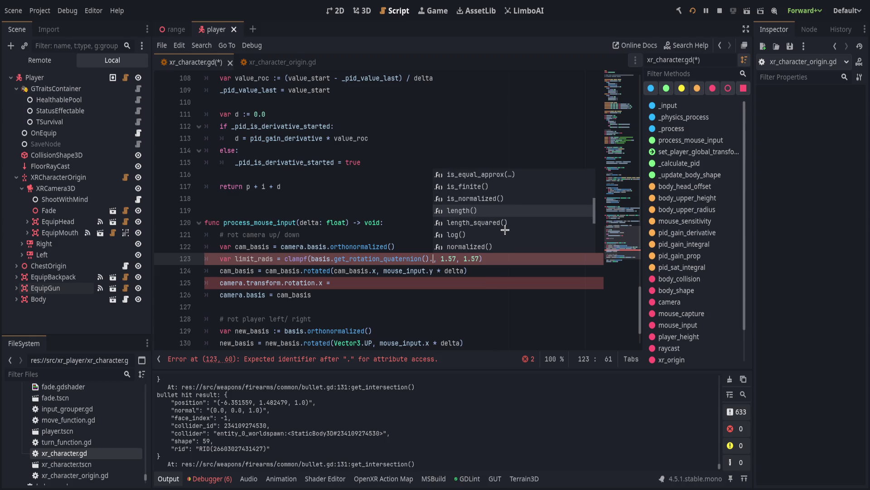
scroll(505, 229, down, 8)
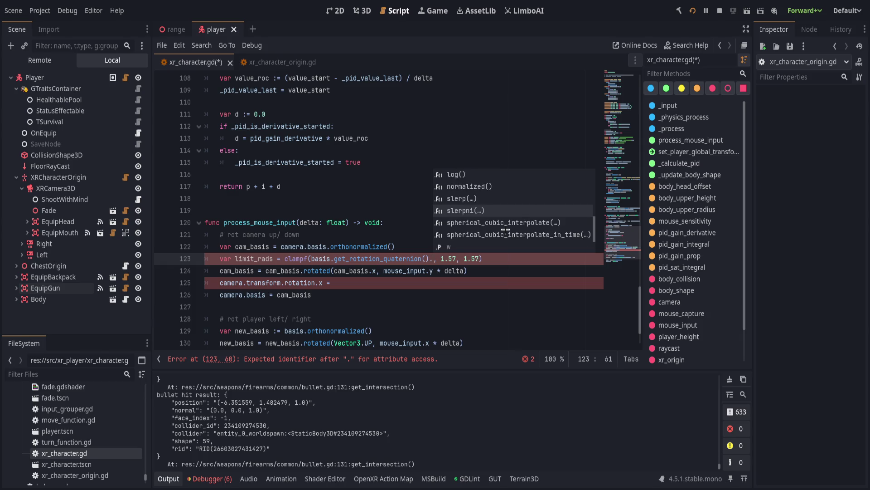
scroll(505, 229, down, 2)
scroll(507, 230, up, 20)
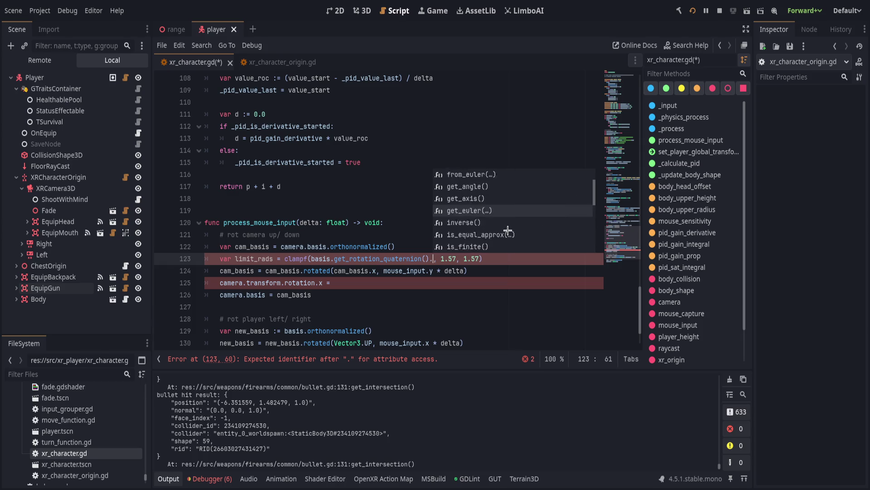
scroll(508, 230, down, 2)
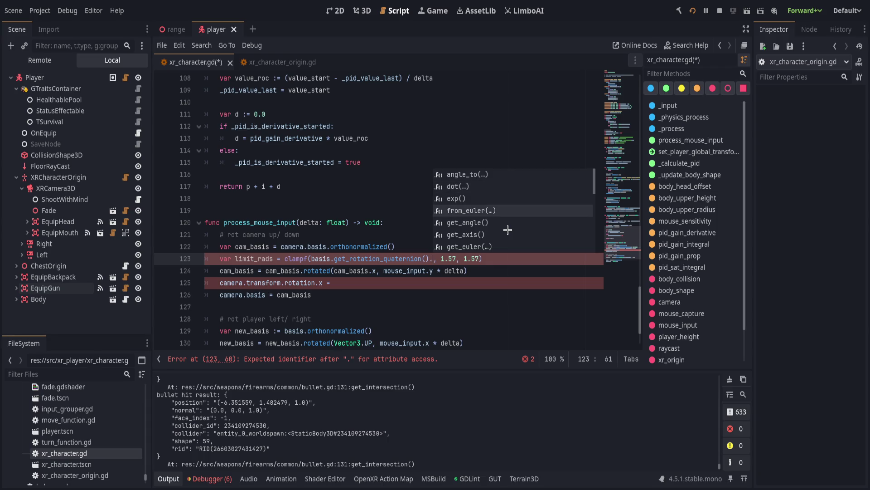
scroll(508, 230, down, 2)
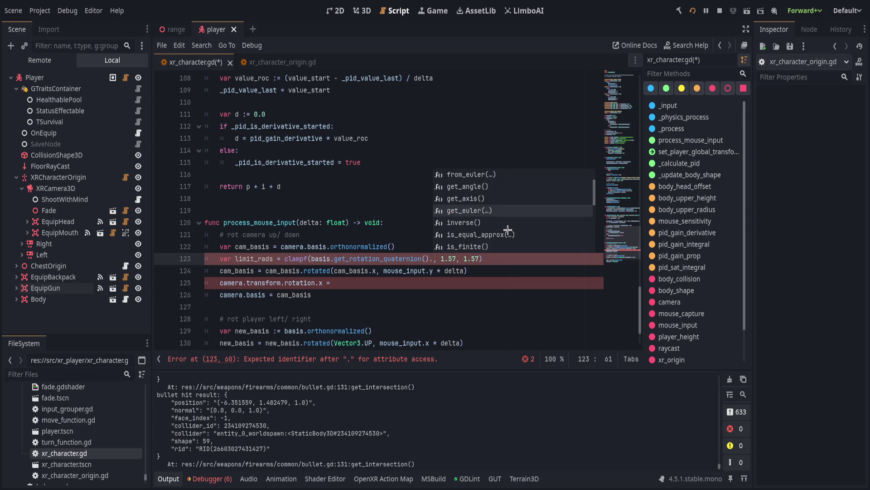
Step: Switch the first clampf argument to basis.get_euler().x
key(BackSpace)
key(BackSpace)
key(BackSpace)
text(rotat)
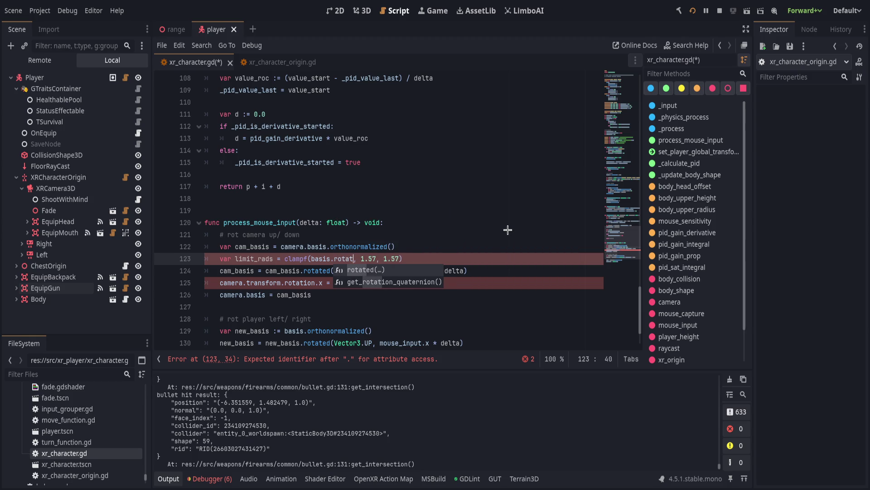
key(BackSpace)
key(BackSpace)
key(BackSpace)
text(get_)
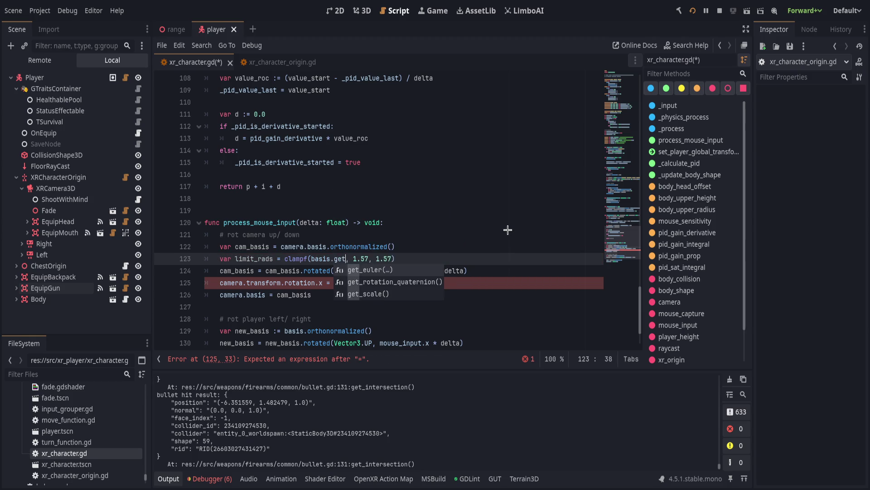
key(Return)
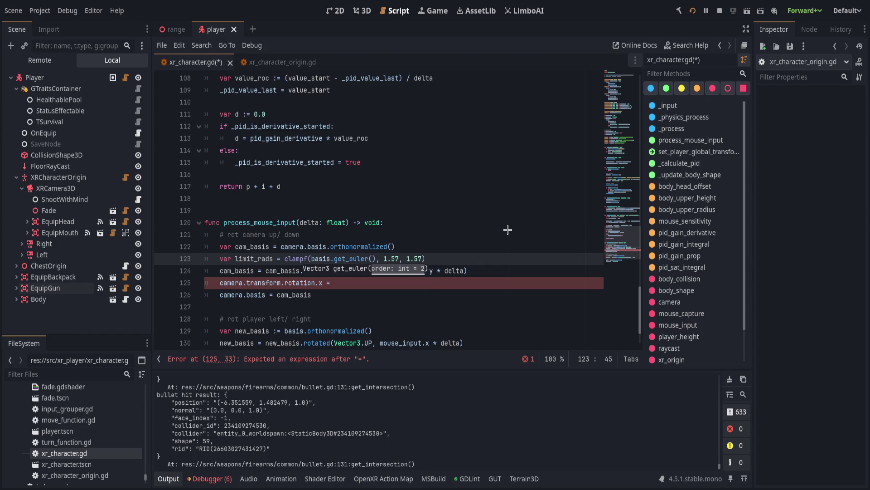
text().y)
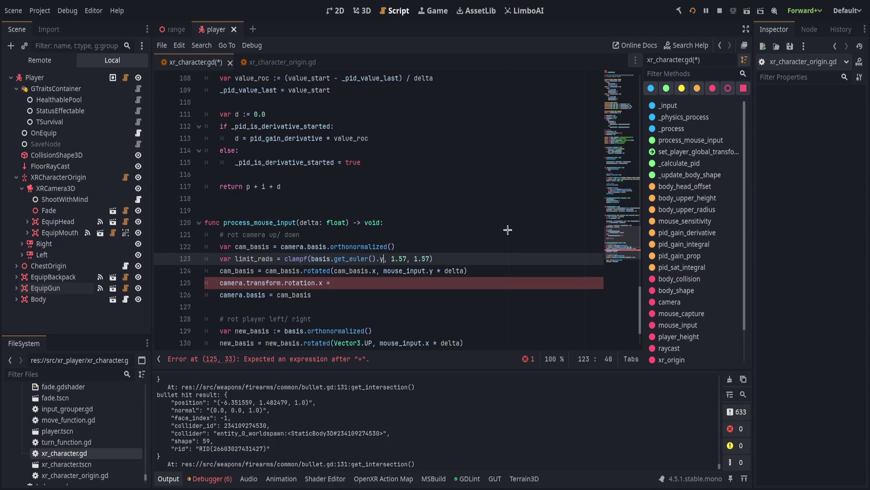
key(BackSpace)
text(x)
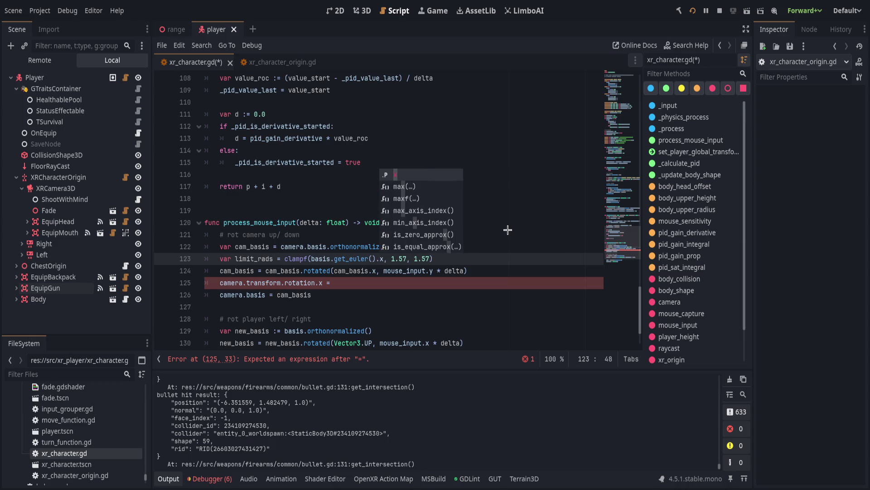
key(Return)
scroll(500, 223, down, 1)
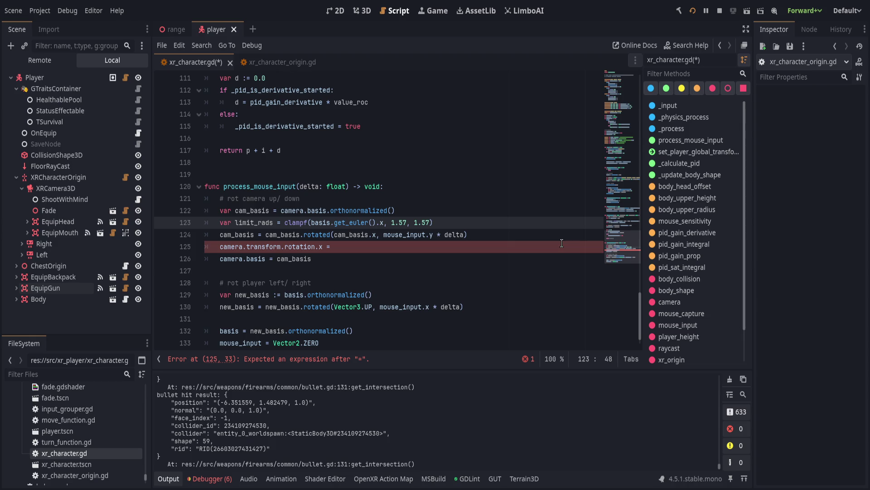
Step: Add + mouse_input.y * delta to the clamped value on line 123
text(+ )
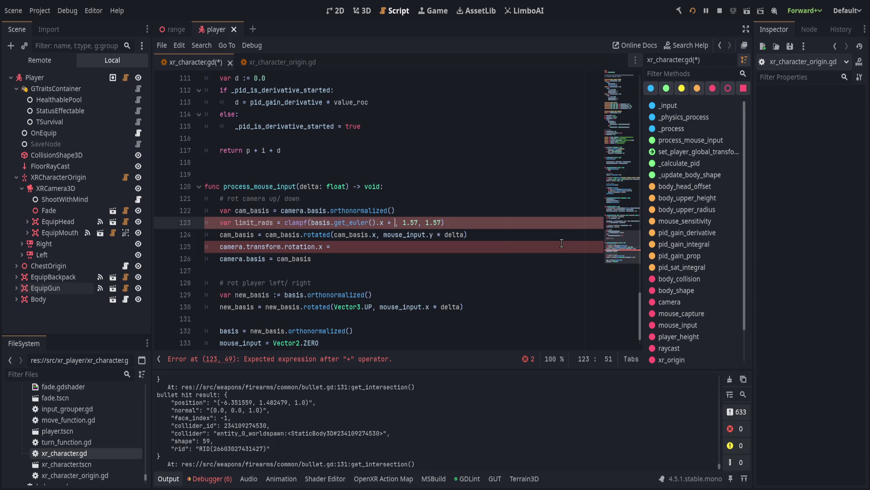
text(mouse_input.y)
text( * de)
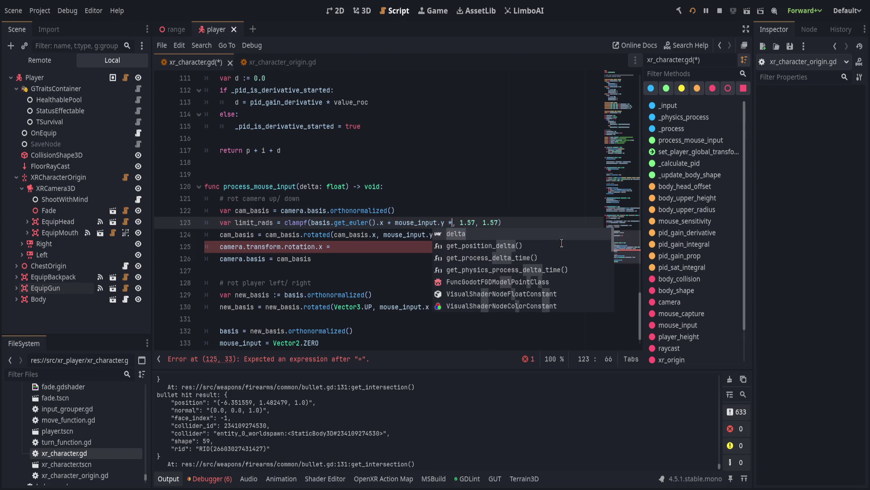
text(lta)
key(Return)
key(End)
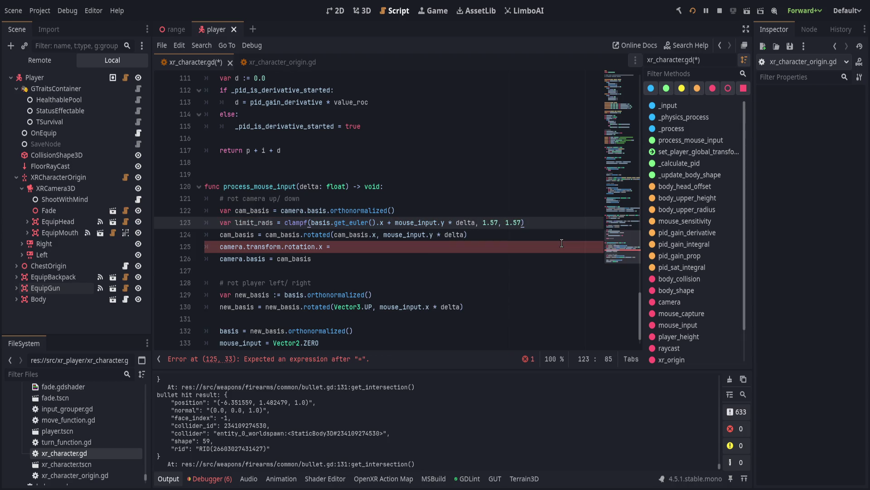
key(Down)
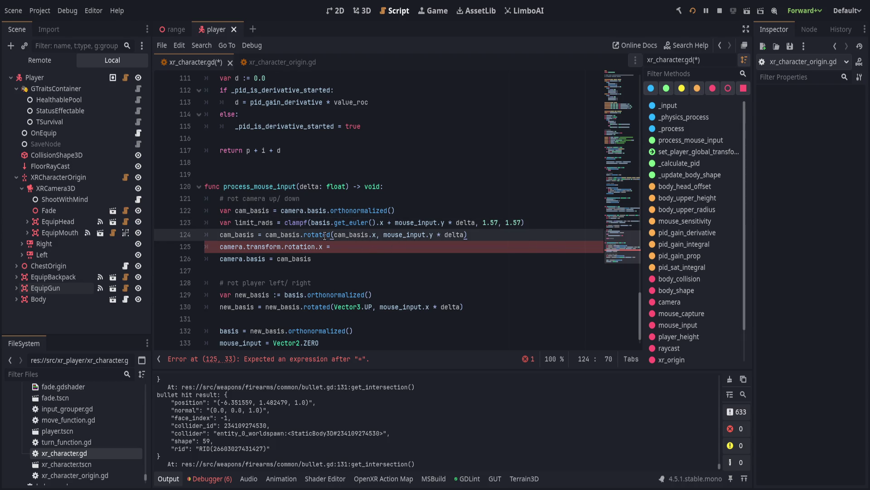
Step: Rename limit_rads to rads_clamped and use it as the rotation amount on line 124
drag(334, 234, 371, 235)
text(limit)
key(Return)
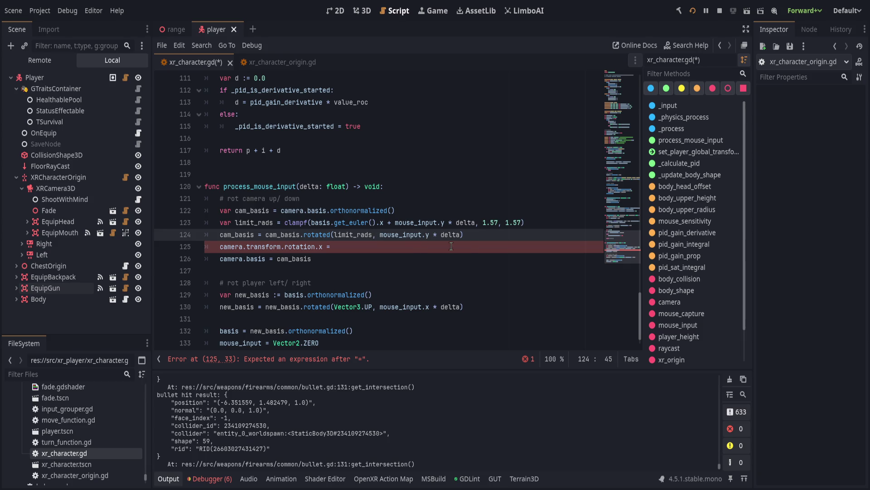
key(BackSpace)
key(BackSpace)
key(BackSpace)
key(BackSpace)
key(BackSpace)
text(cam_basis.x)
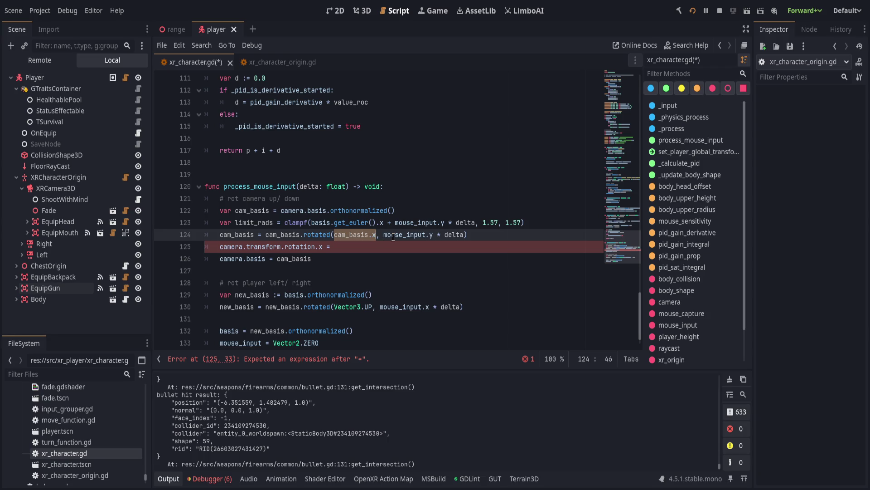
drag(384, 234, 465, 234)
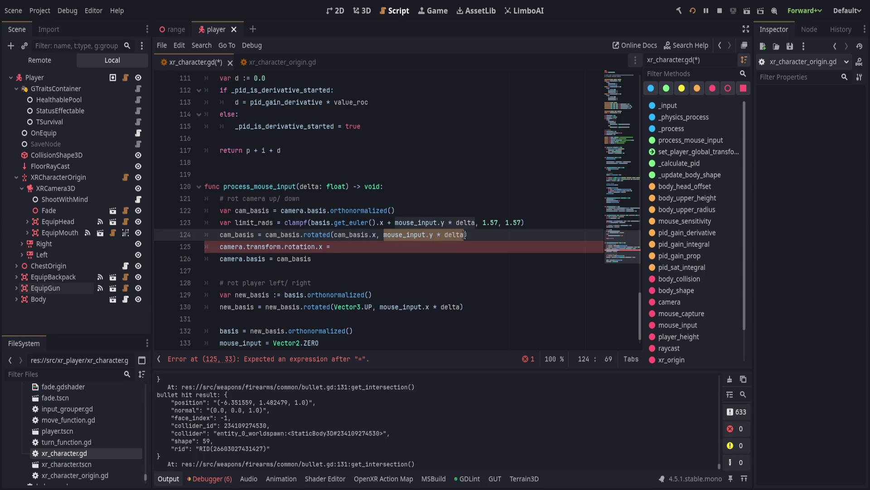
text(limit)
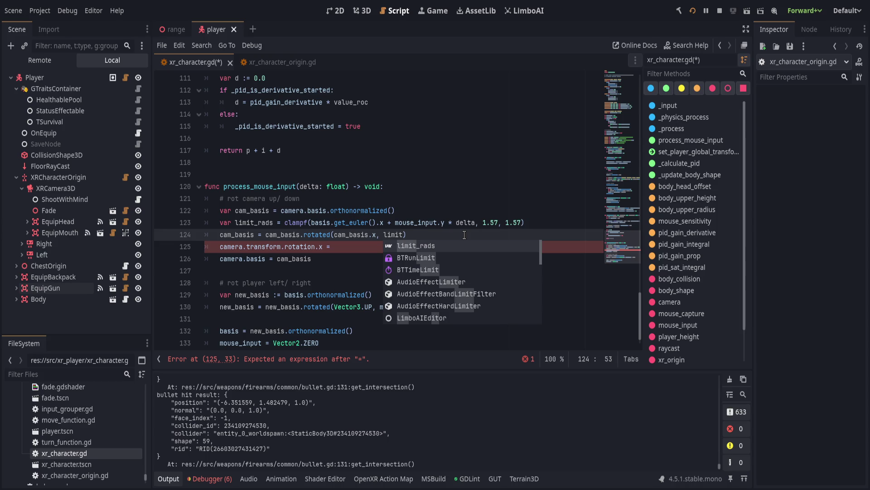
text(_)
double_click(267, 222)
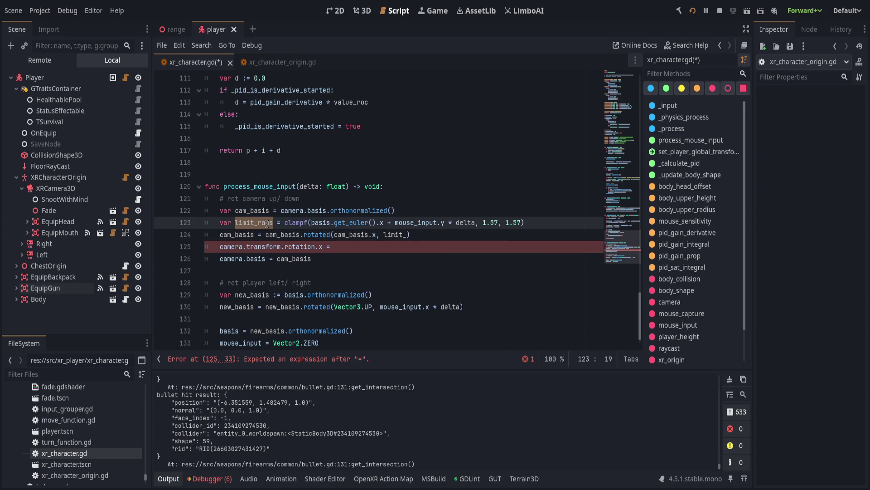
text(clampf_)
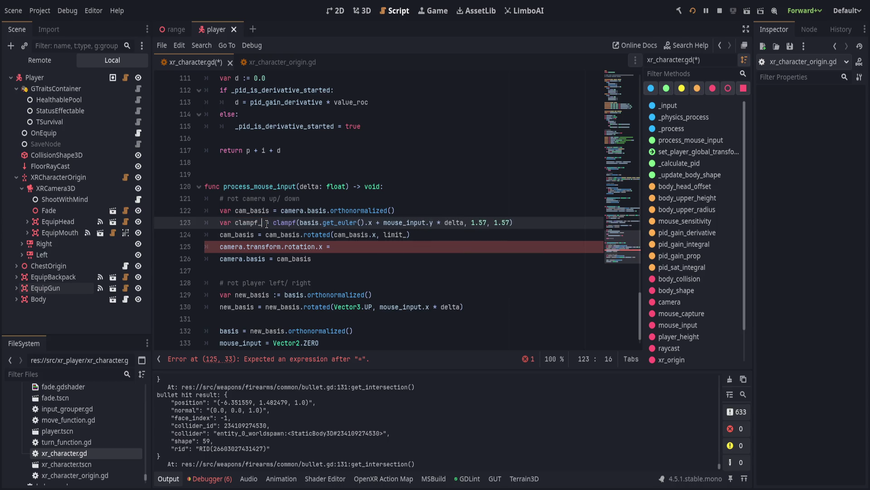
key(BackSpace)
key(BackSpace)
key(BackSpace)
text(rads_clamped)
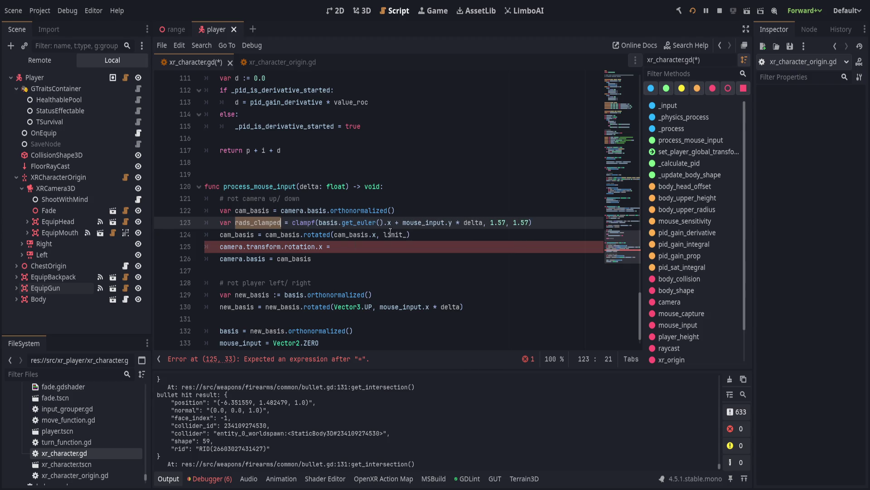
double_click(390, 233)
text(rads_clamped)
Step: Delete the unfinished camera.transform.rotation.x line and add camera.basis = camera.basis.orthonormalized()
click(475, 252)
key(ctrl+shift+k)
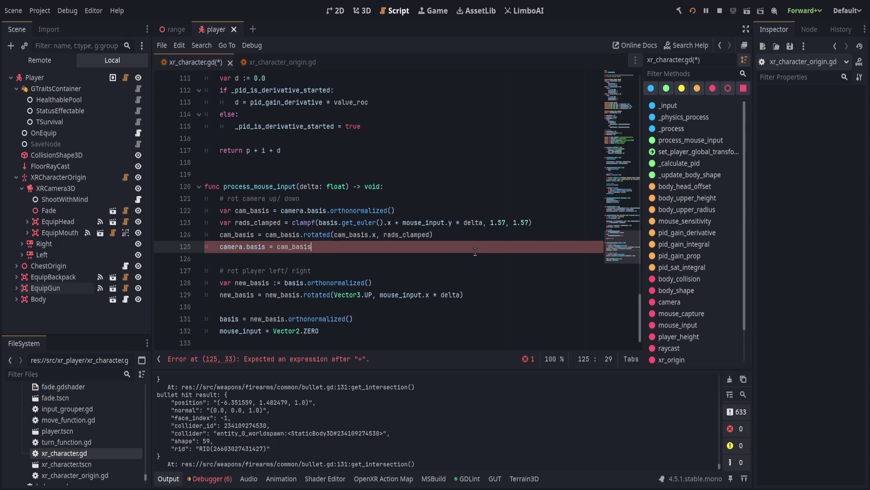
key(Return)
text(camera.basis.)
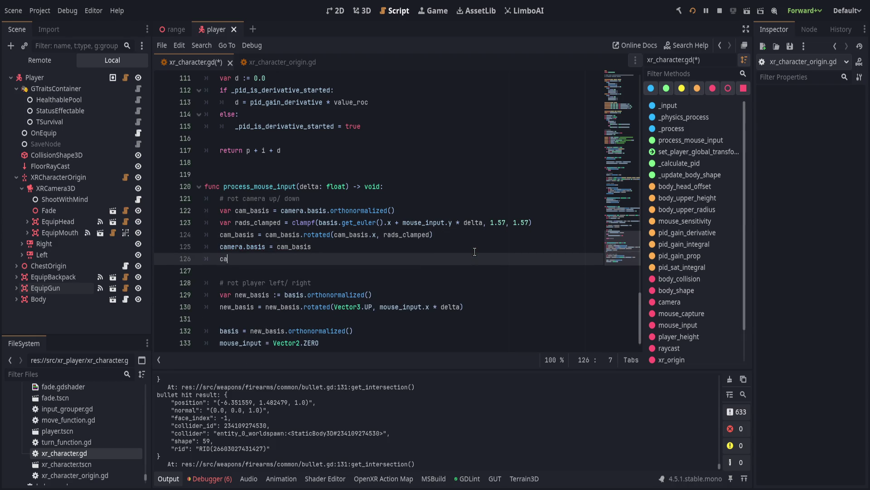
text(or)
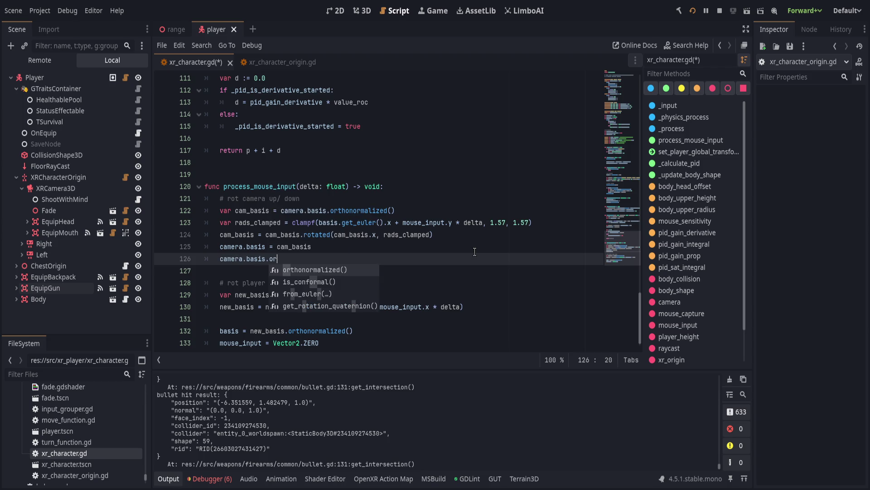
key(BackSpace)
key(BackSpace)
key(BackSpace)
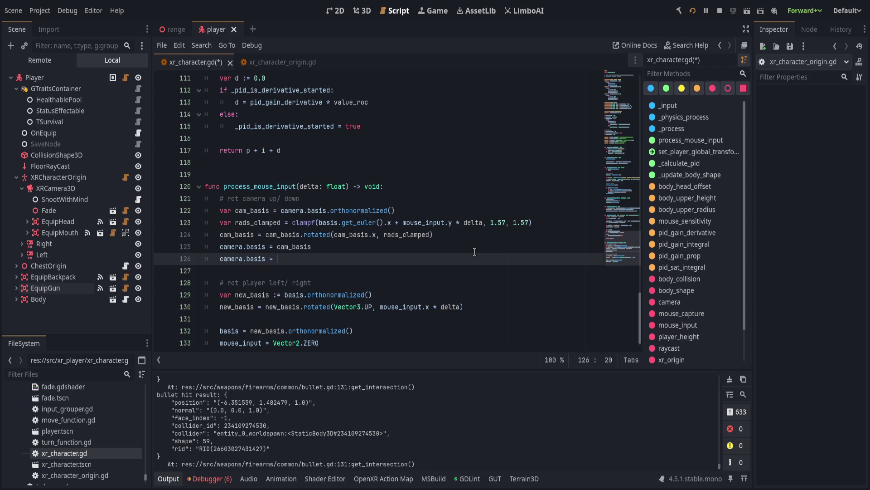
text(camera.basis.ort)
key(Return)
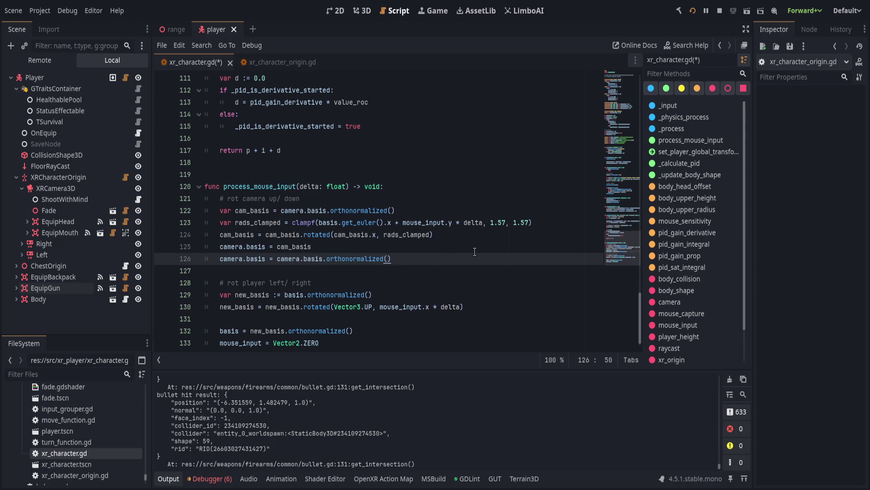
Step: Remove .orthonormalized() from the cam_basis and new_basis declarations and save the script
click(330, 210)
key(shift+End)
key(BackSpace)
key(BackSpace)
click(452, 282)
key(Down)
key(shift+End)
key(BackSpace)
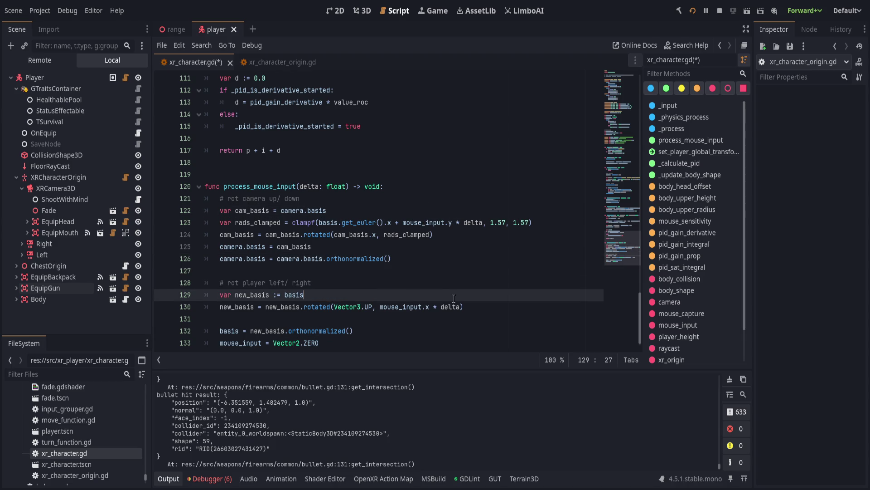
key(ctrl+s)
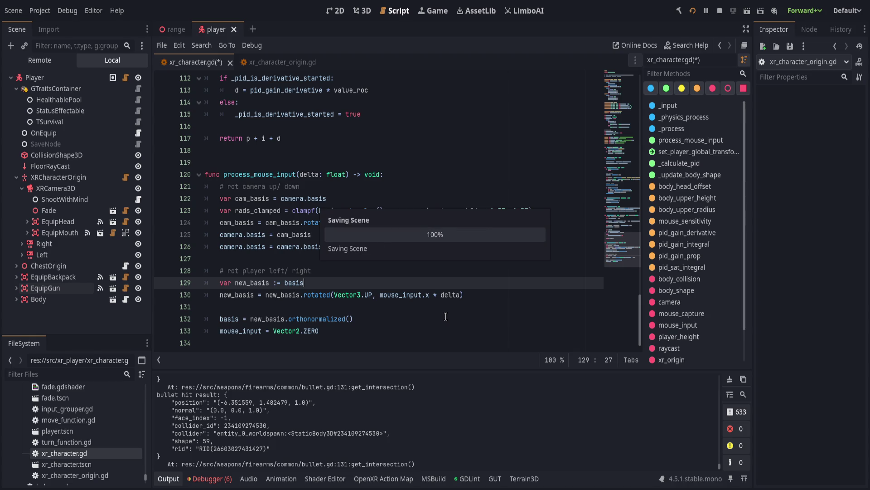
click(423, 249)
Step: Make line 125 camera.basis = cam_basis.orthonormalized() and delete the redundant line 126
click(412, 231)
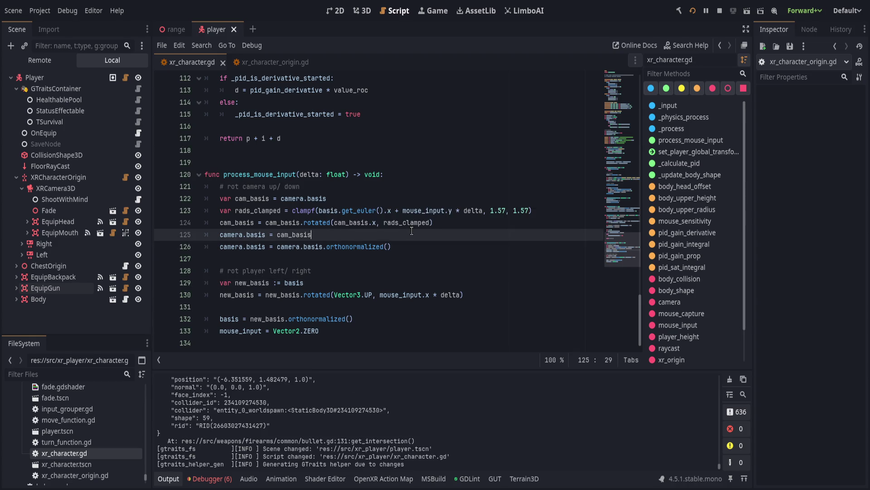
text(orth)
key(Return)
click(432, 248)
key(ctrl+shift+k)
Step: Run the game with F5 and set a breakpoint on line 124
key(F5)
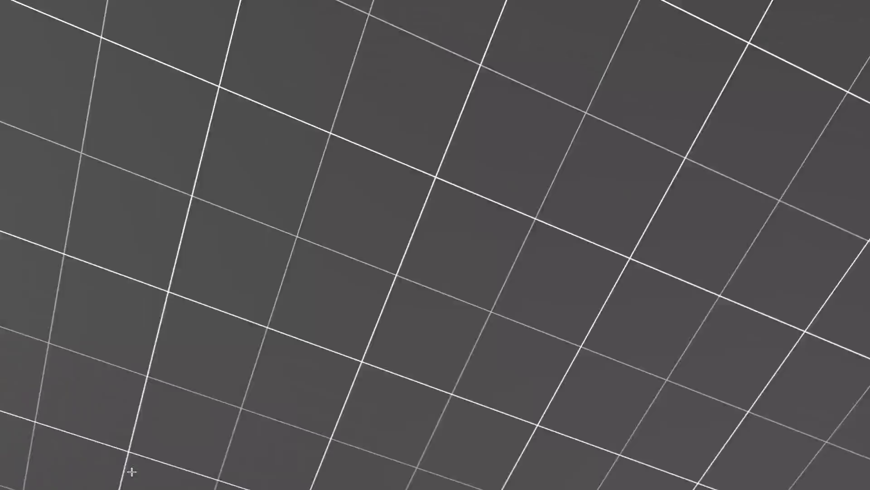
click(398, 249)
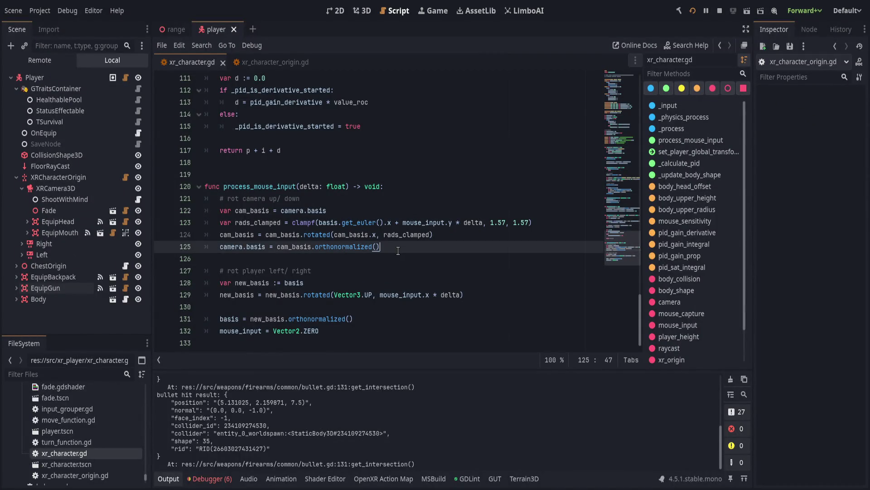
key(Up)
key(F9)
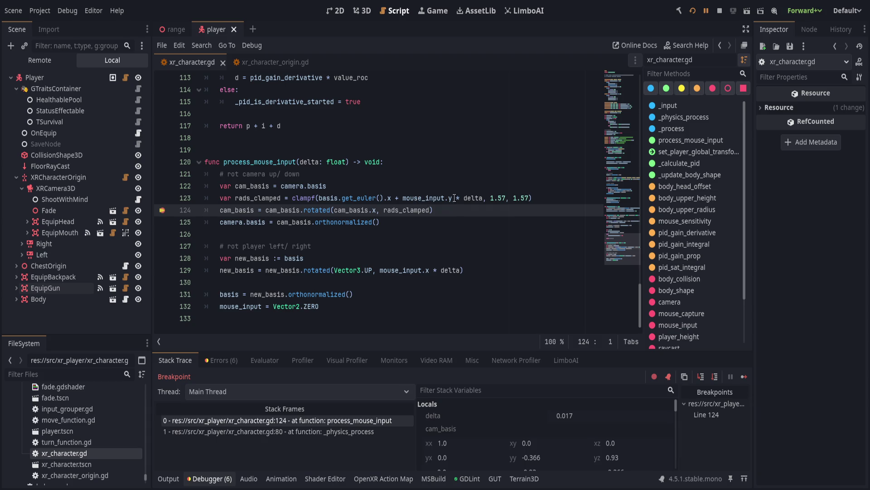
Step: Change the lower clampf limit on line 123 to -1.57 and save the script
scroll(509, 428, down, 3)
scroll(509, 428, down, 5)
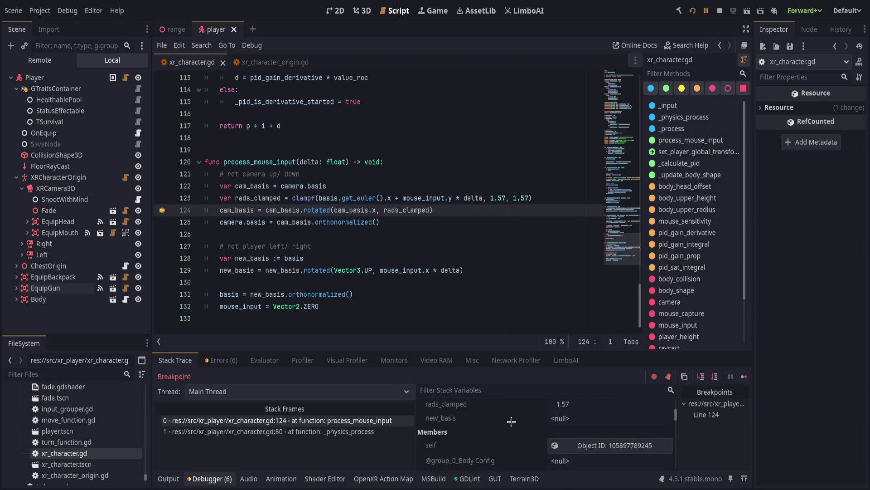
scroll(522, 428, up, 1)
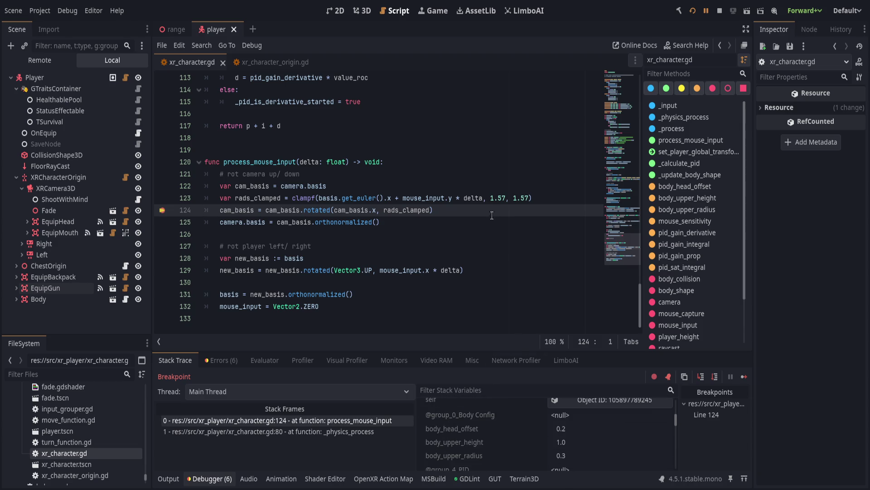
click(490, 198)
text(-)
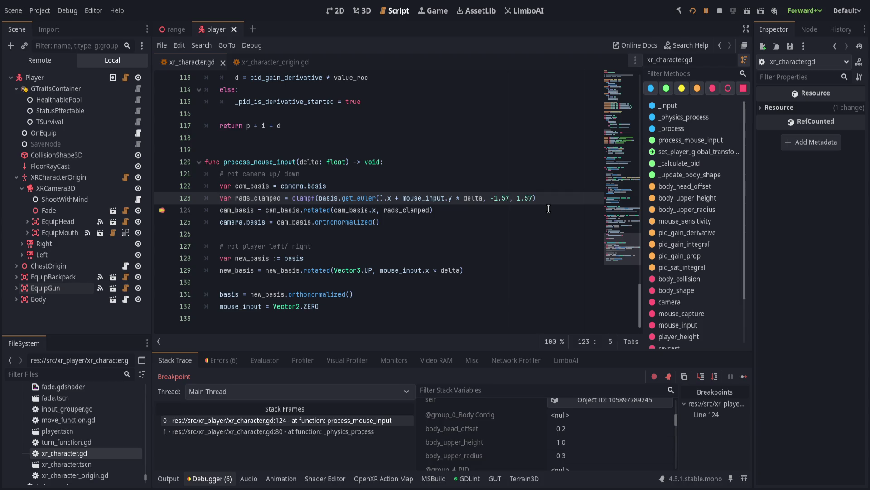
click(464, 215)
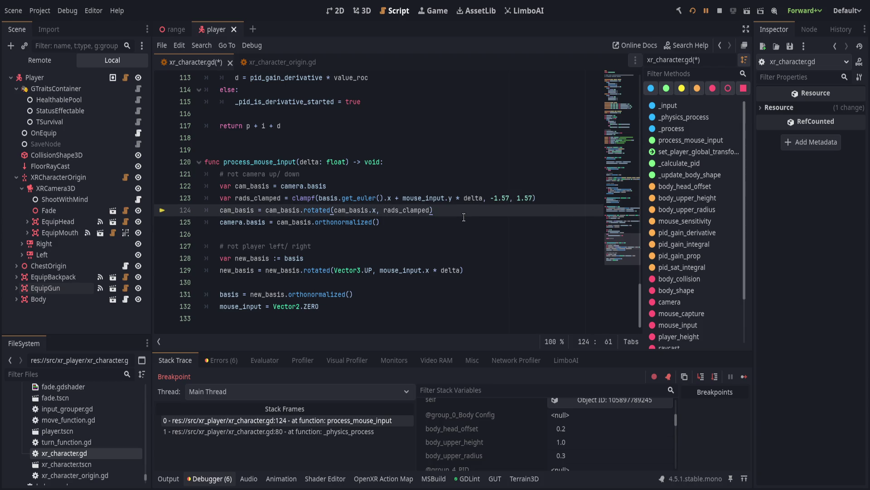
key(ctrl+s)
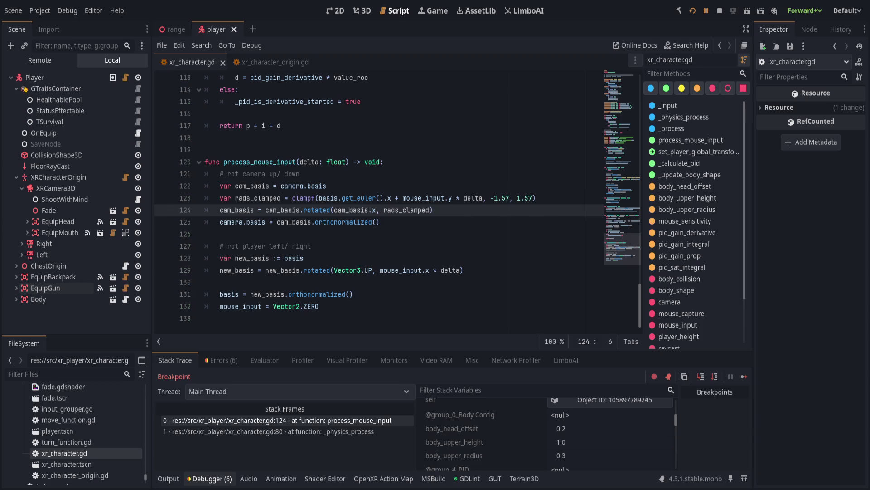
Step: Resume the paused game from the debugger to test mouse looking
key(F12)
click(571, 197)
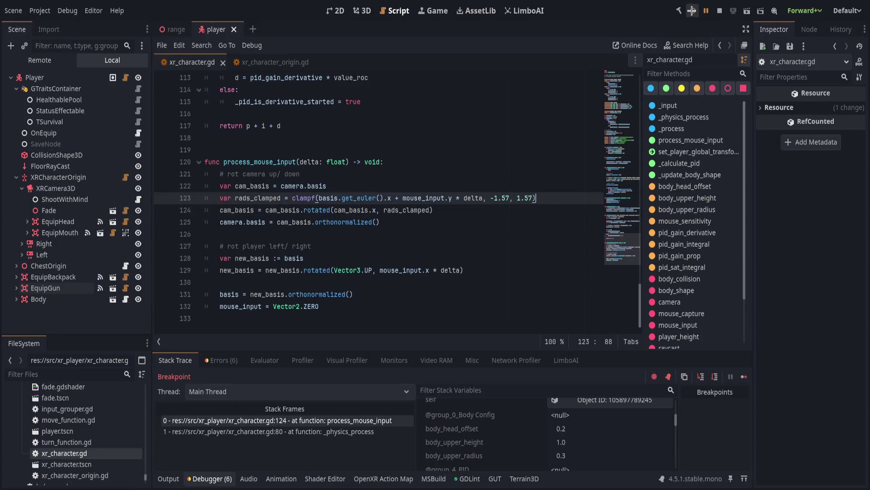
click(706, 9)
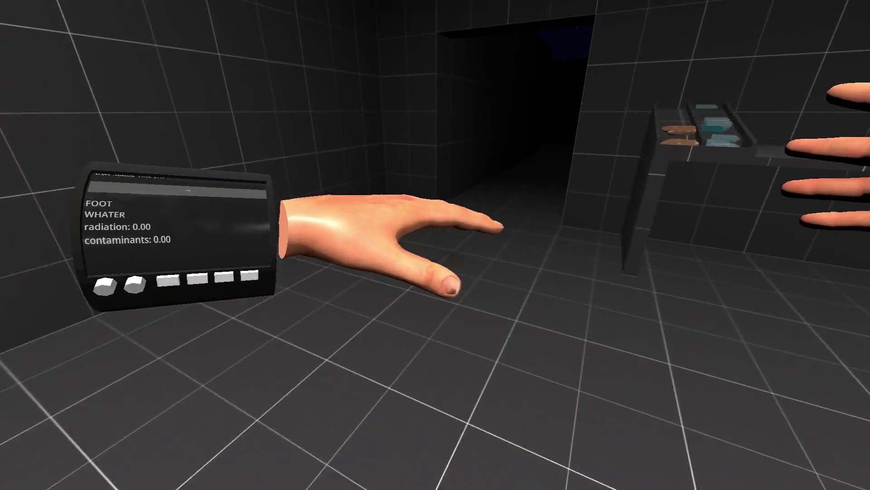
key(F8)
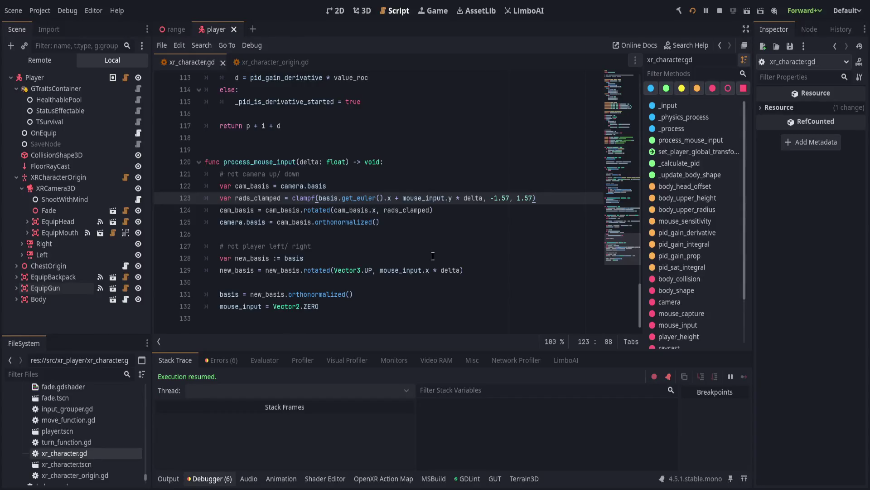
Step: Return to the script editor, placing the caret after get_euler() on line 123
click(518, 212)
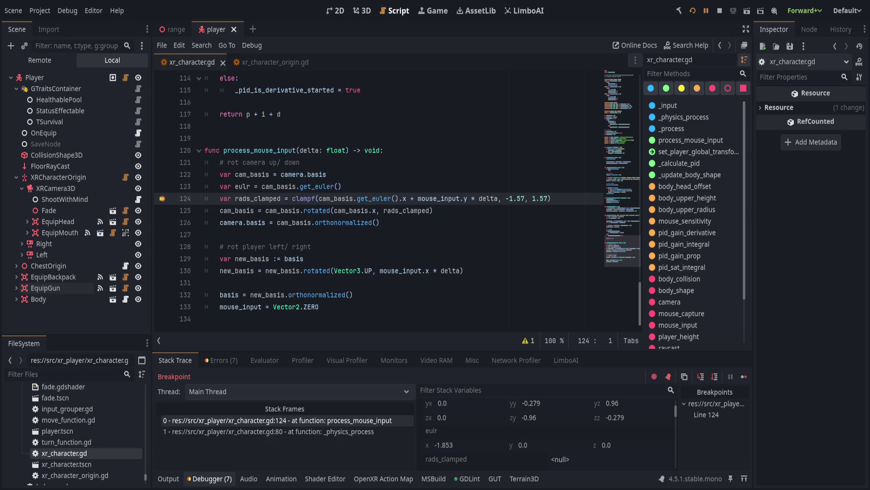
click(481, 185)
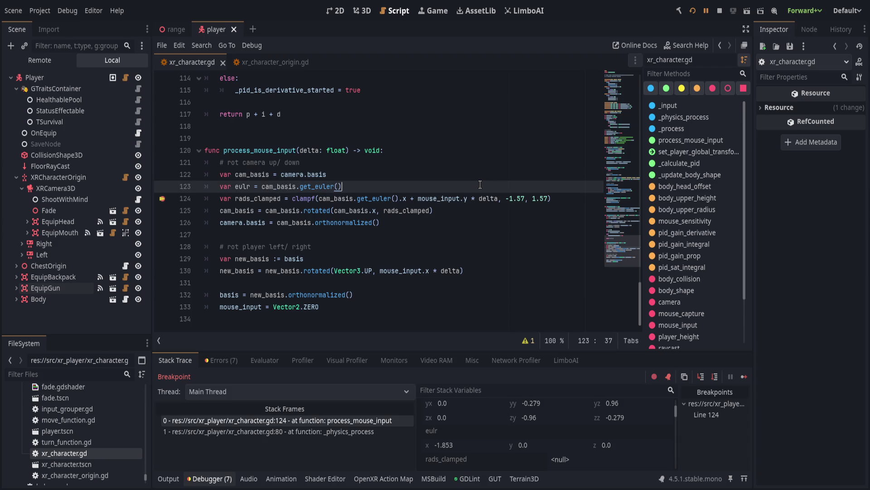
Step: Store cam_basis.get_euler().x in a variable named rot_x on line 123
key(Return)
text(var eul)
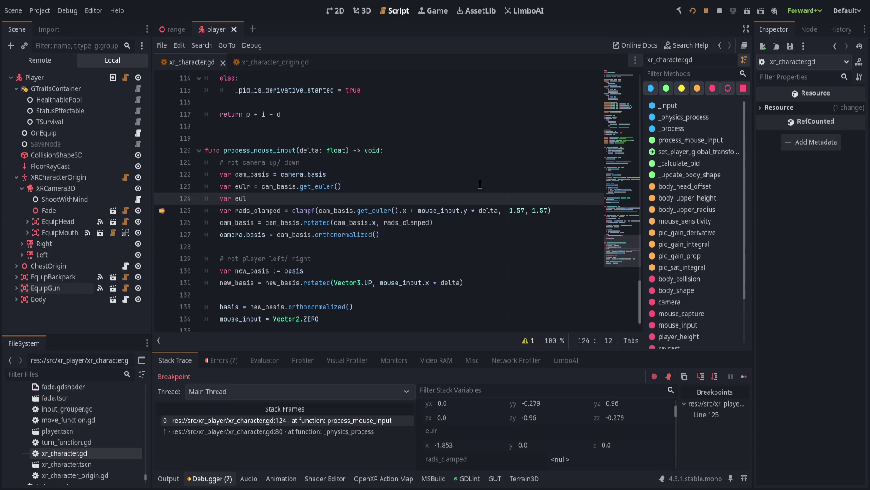
key(BackSpace)
key(BackSpace)
key(BackSpace)
text(var new = )
text(cl)
key(BackSpace)
key(BackSpace)
text(eulr.)
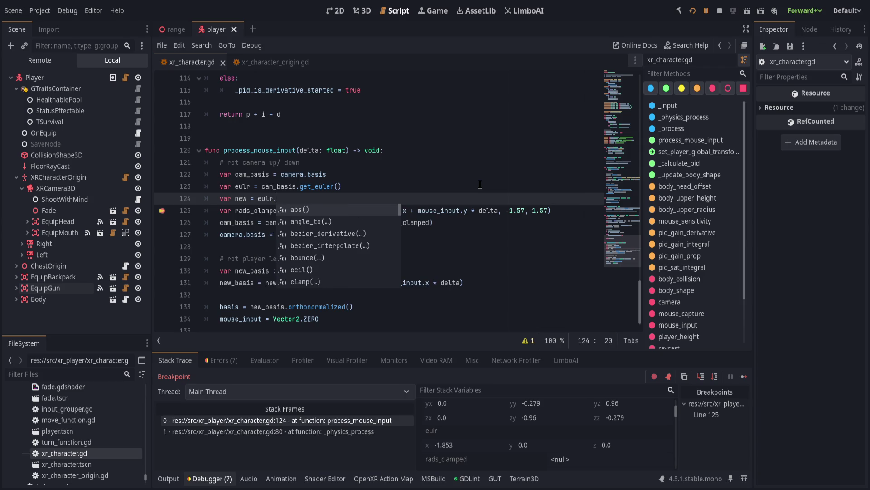
click(480, 185)
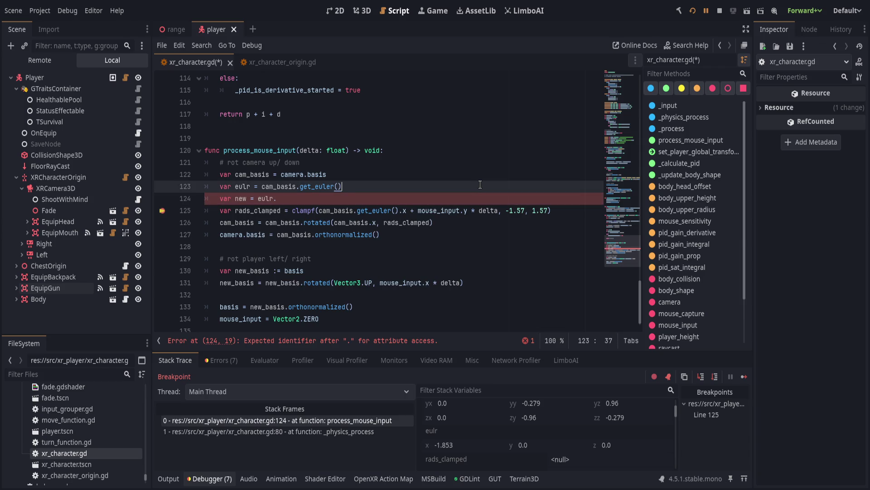
text(.x)
key(Escape)
key(Down)
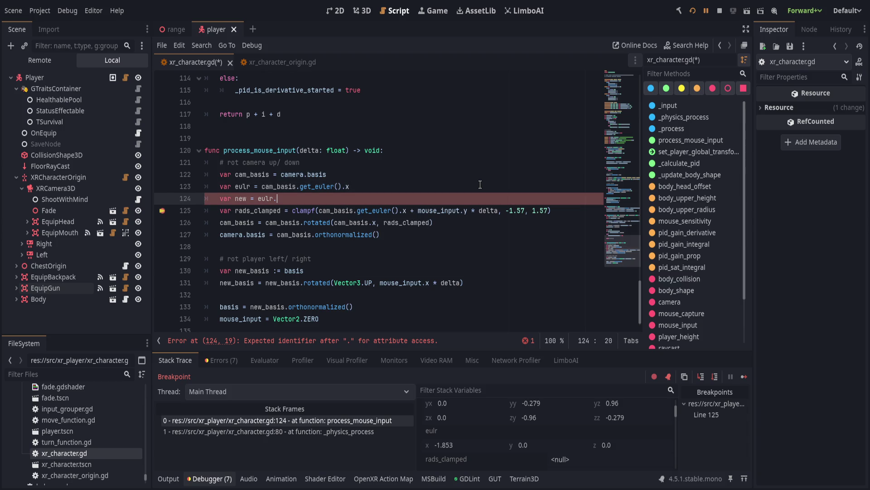
double_click(242, 187)
text(rot_x)
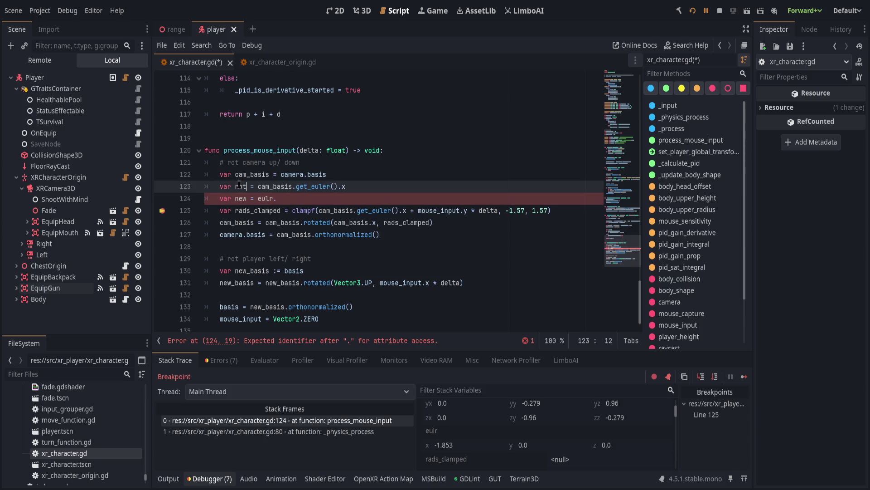
Step: Rewrite line 124 as rot_x = clampf(rot_x + mouse_input.y * delta, -1.57, 1.57)
key(Down)
key(shift+Home)
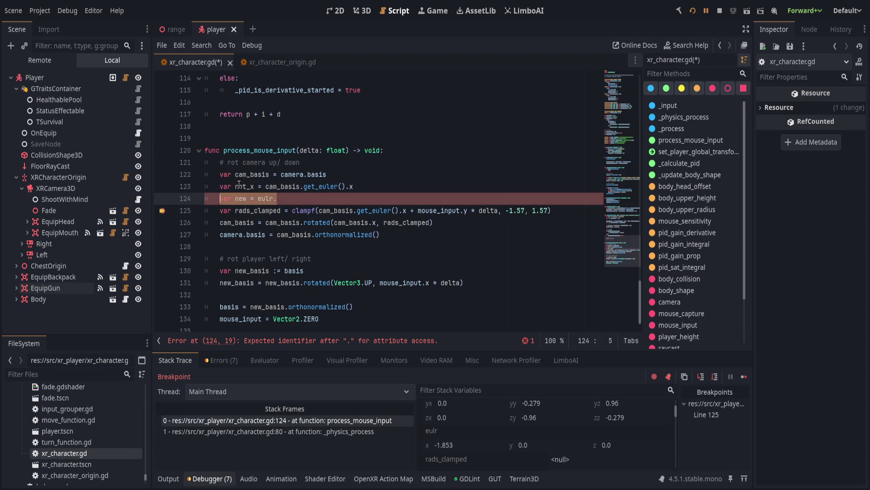
text(rot_x +=)
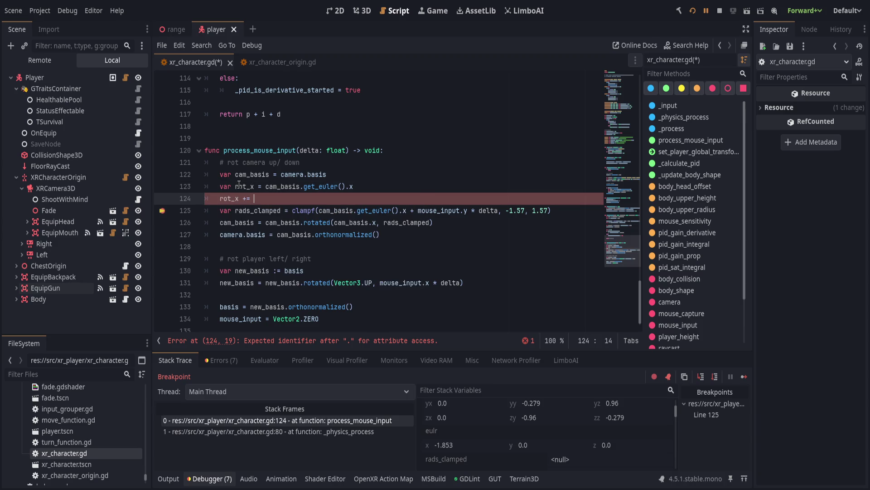
key(shift+Home)
key(shift+Home)
key(BackSpace)
key(Return)
key(ctrl+BackSpace)
key(Tab)
text(rot_x = clam)
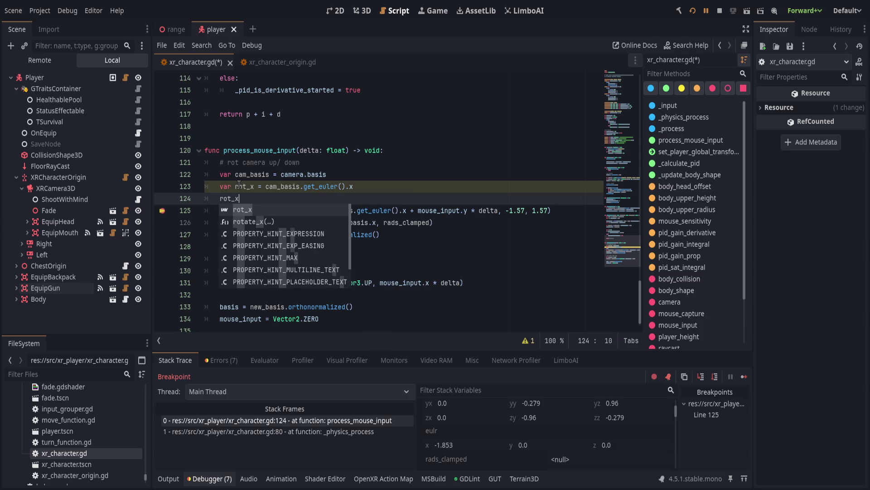
key(Return)
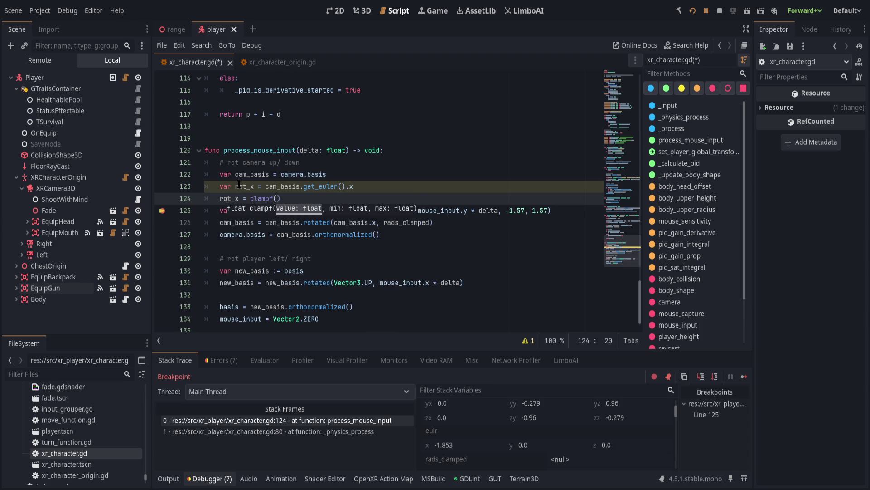
text(cam)
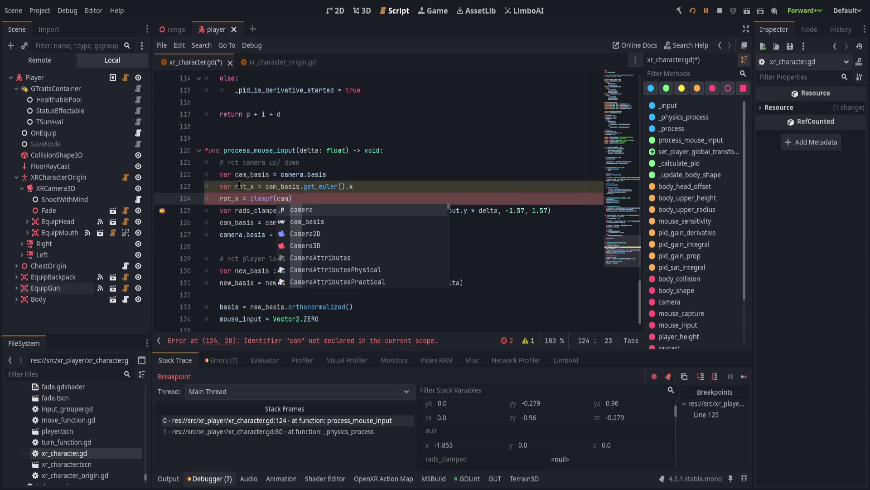
key(BackSpace)
key(BackSpace)
key(BackSpace)
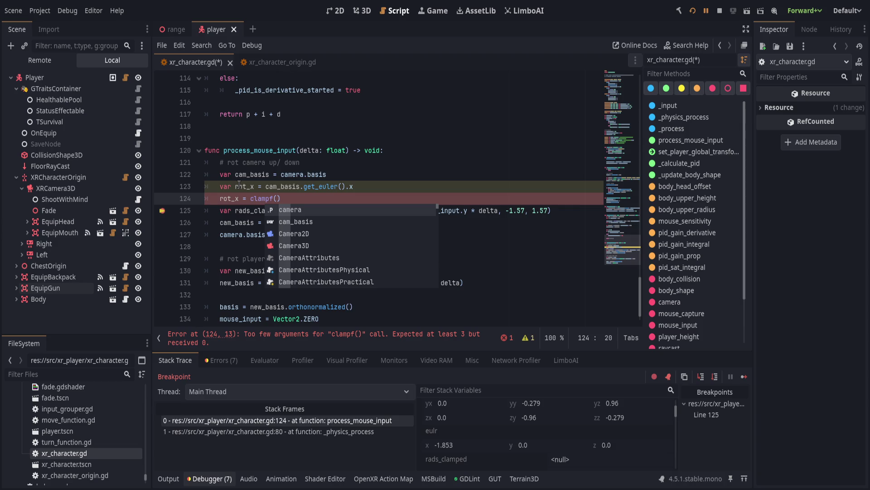
text(rot_x + )
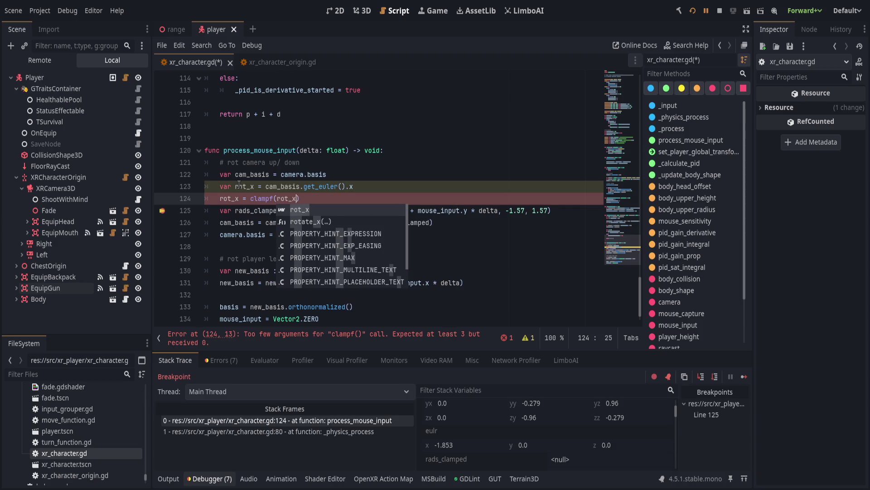
text(mouse_input.)
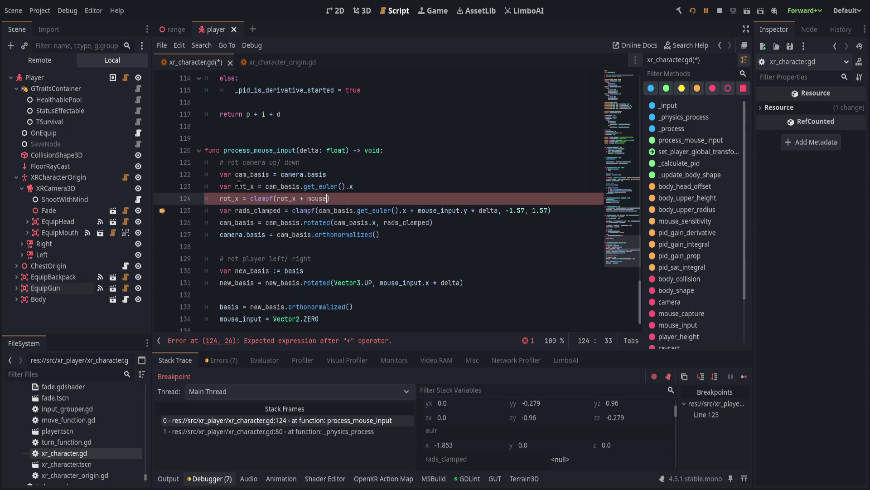
text(y * delta)
text(, -1)
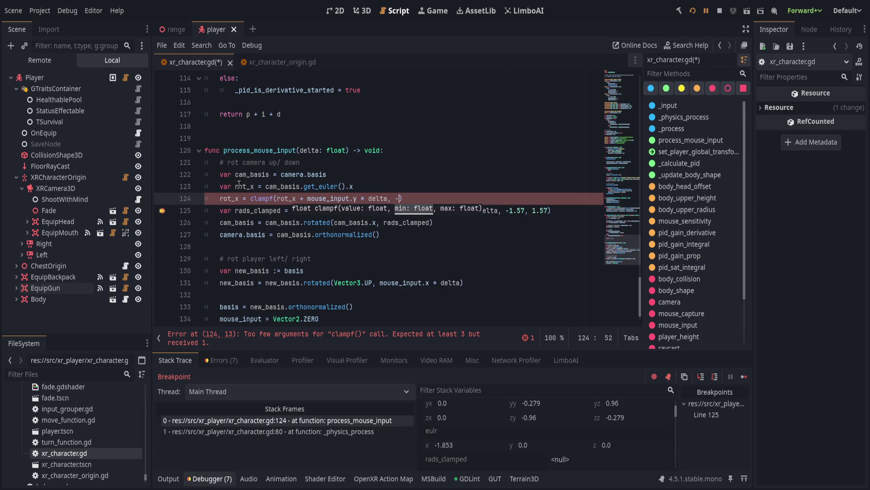
text(.57, )
text(1.57)
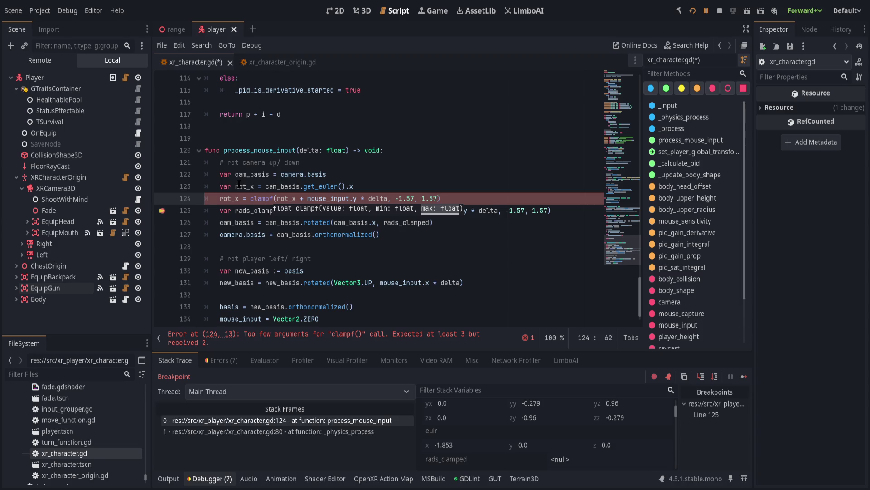
key(Up)
key(Up)
key(Up)
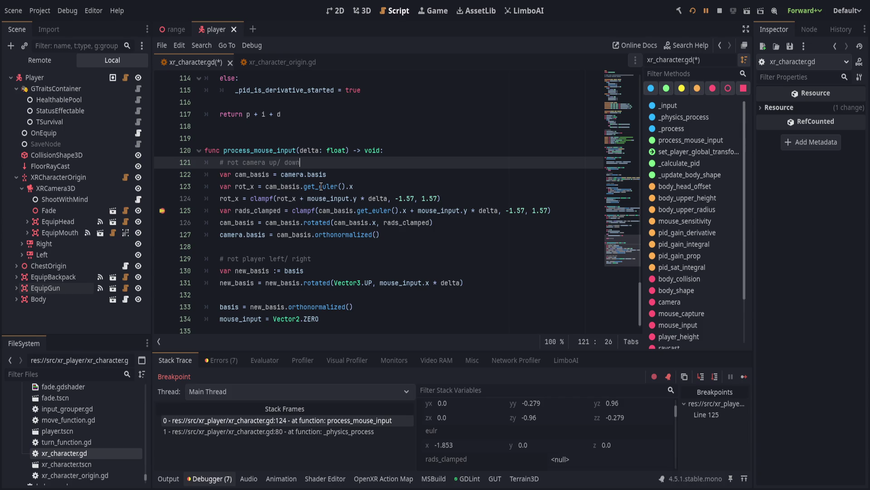
click(482, 151)
click(482, 198)
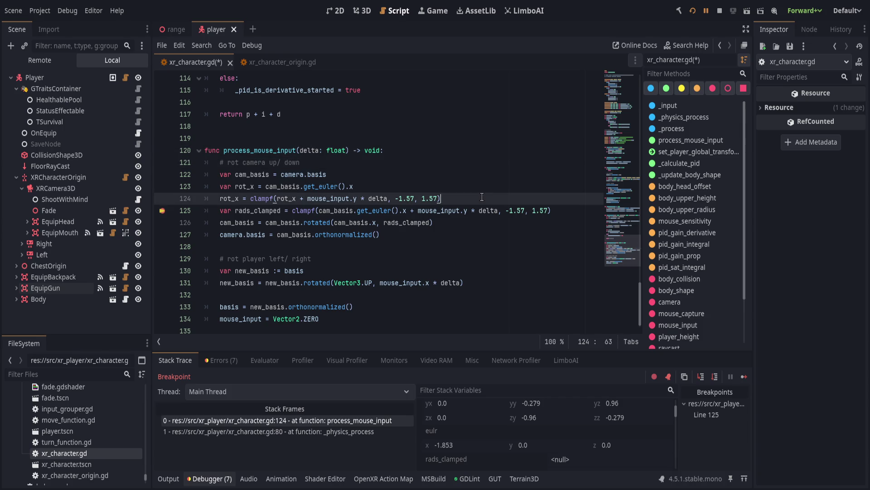
Step: Add print("rot_x: %.2f" % [rot_x]) on a new line below the clamp
key(Return)
text(print("rot_x: ", )
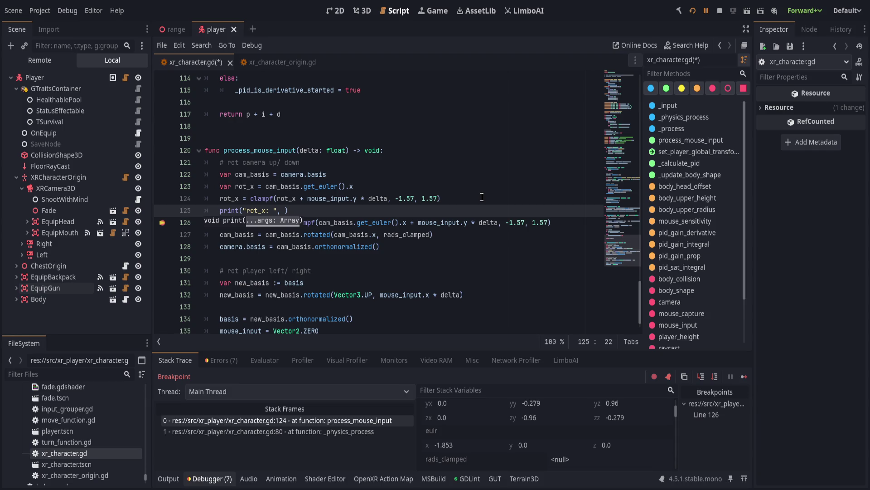
text(rot_x)
key(Right)
key(Left)
key(Left)
key(Left)
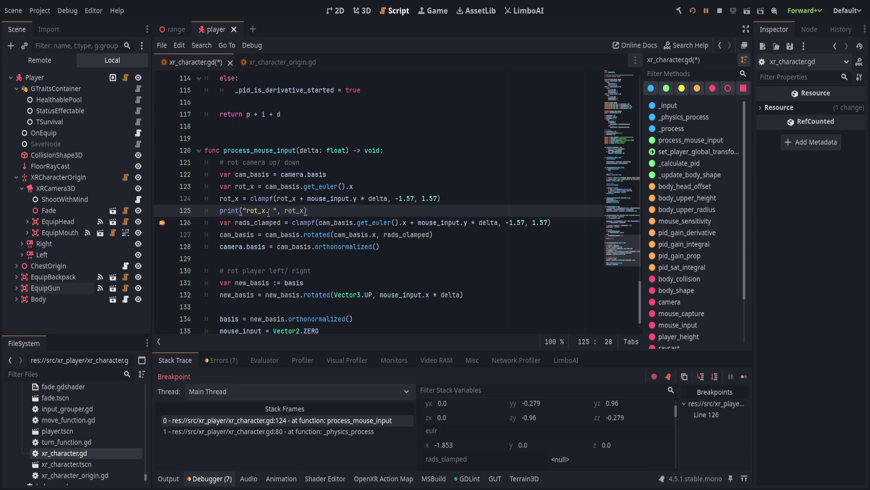
text(%.)
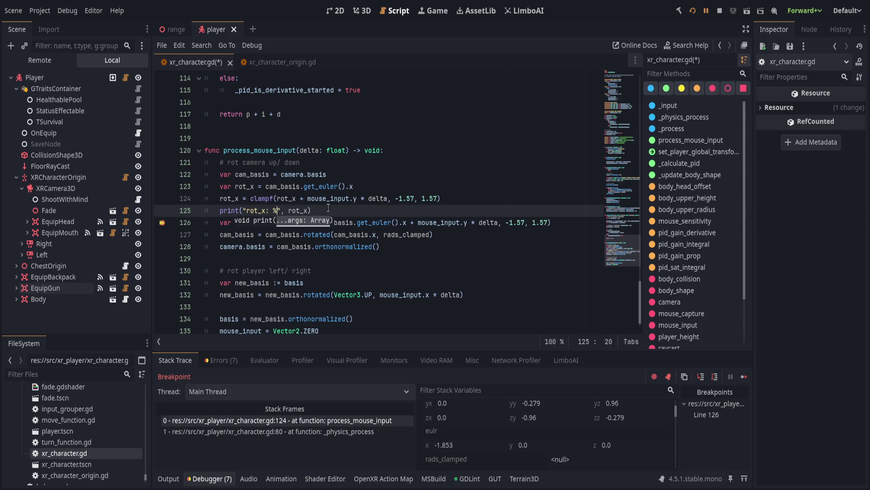
text(2f)
key(Right)
key(Delete)
text($%)
key(BackSpace)
key(BackSpace)
text(%)
key(Delete)
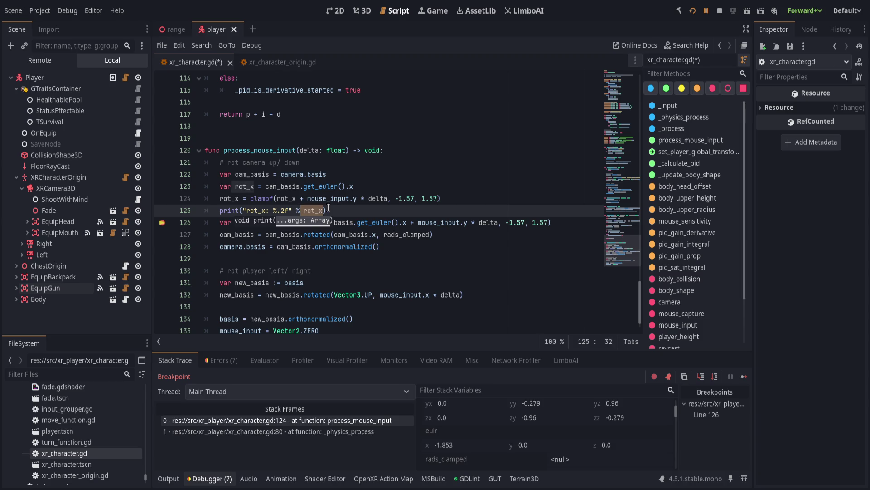
text([)
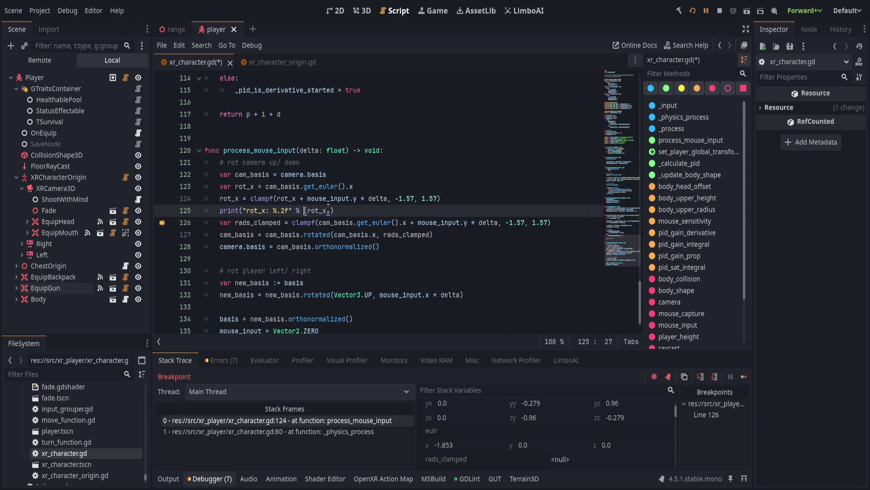
Step: Save the script and delete the old var rads_clamped line
click(328, 209)
key(ctrl+s)
click(379, 222)
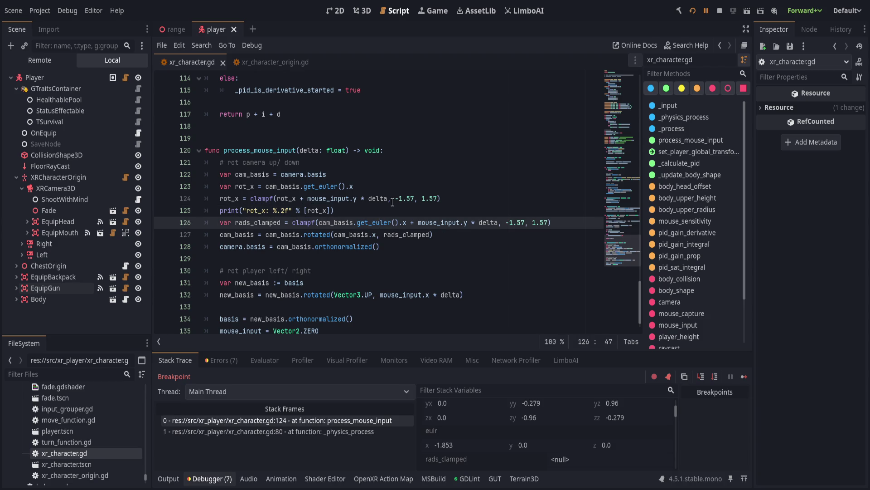
key(ctrl+shift+k)
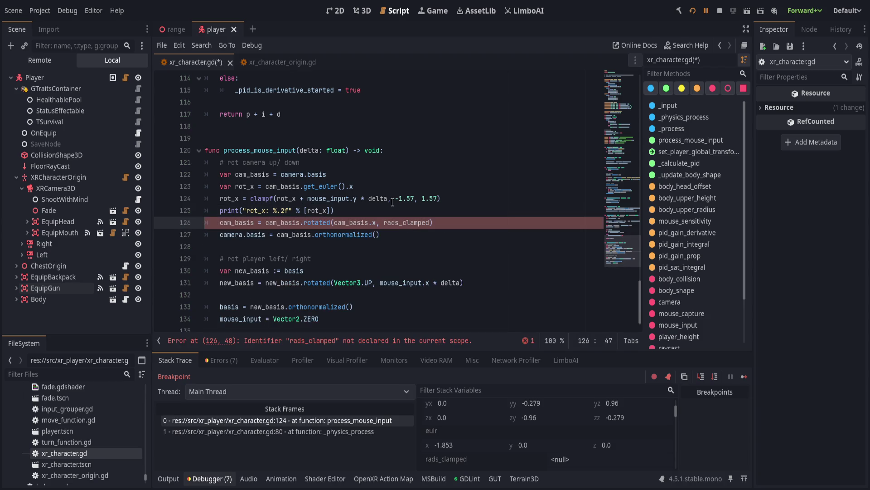
Step: Use rot_x instead of rads_clamped in the rotated() call, add a blank line after the print, and save
key(ctrl+Delete)
text([rot_x)
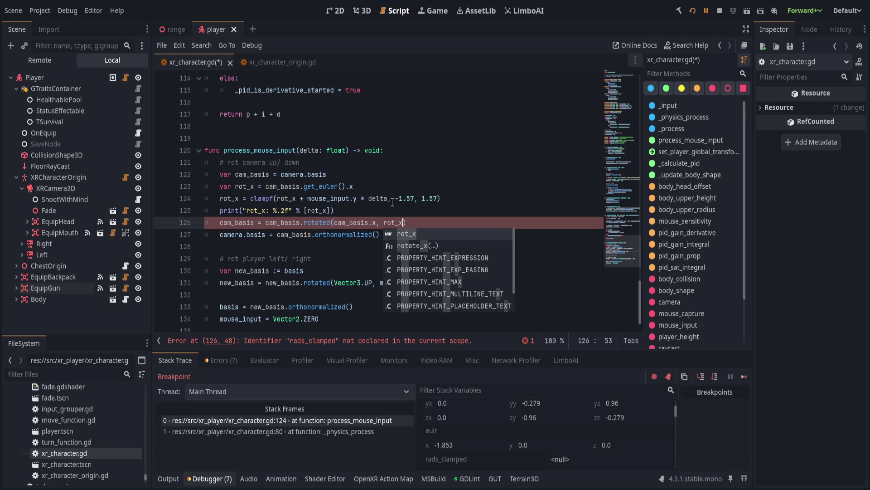
click(401, 211)
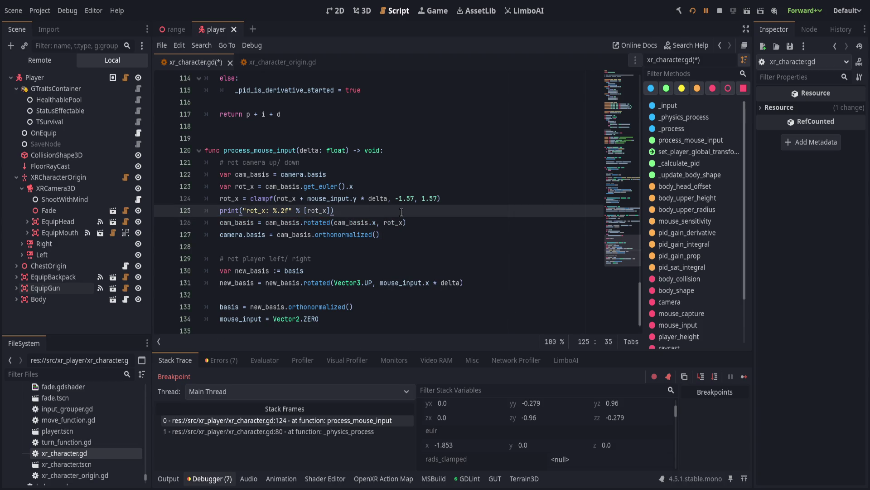
key(Return)
key(ctrl+s)
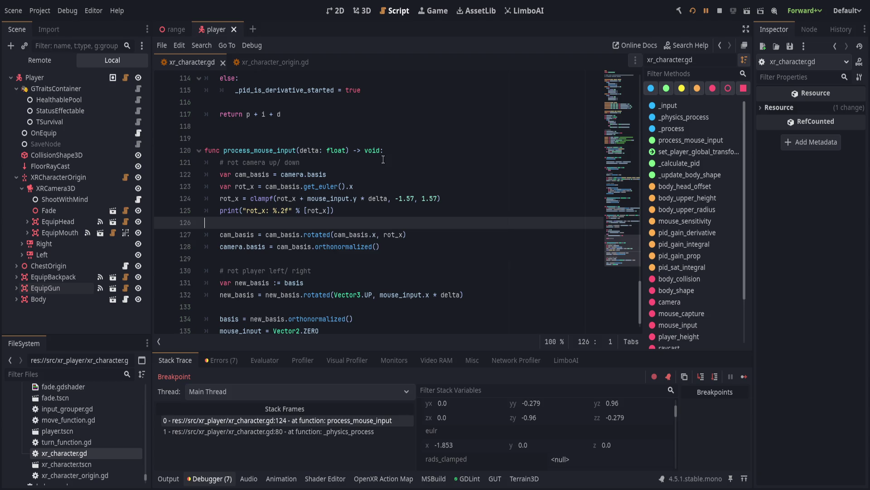
click(427, 212)
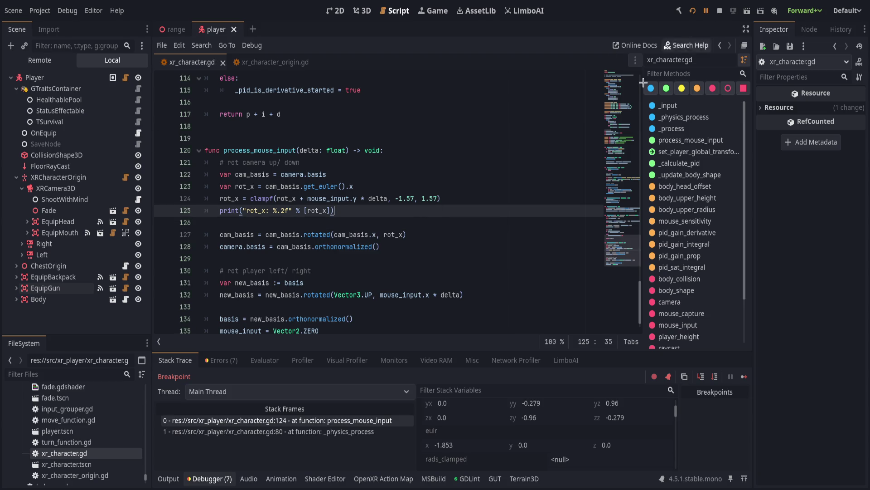
Step: Replace the rotated() call on line 127 with an assignment from Quaternion.from_euler()
drag(303, 236, 478, 228)
text(rotation)
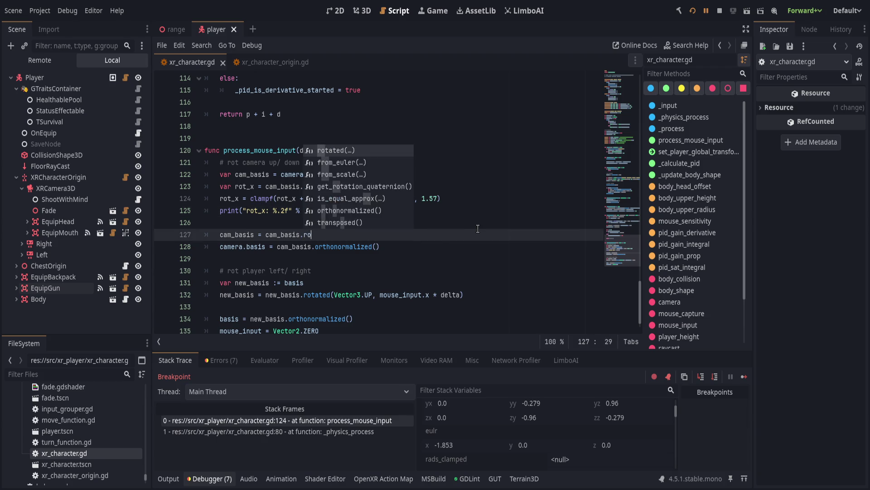
key(BackSpace)
key(BackSpace)
key(BackSpace)
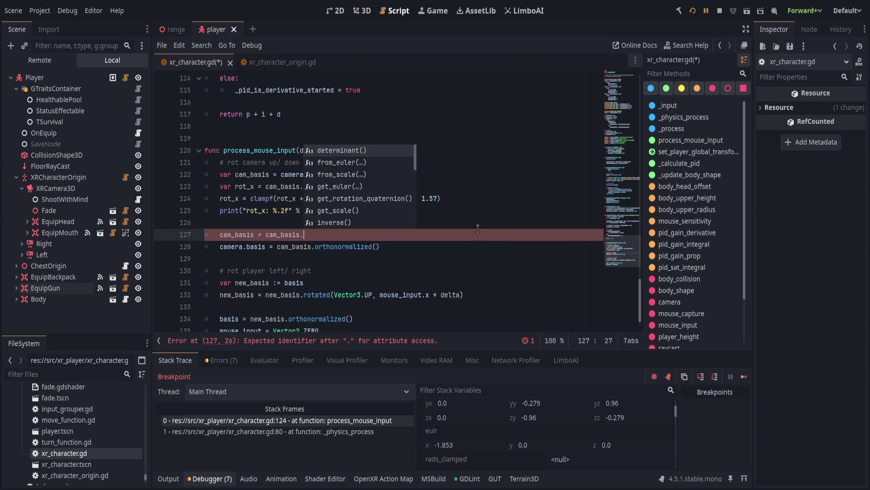
text(get)
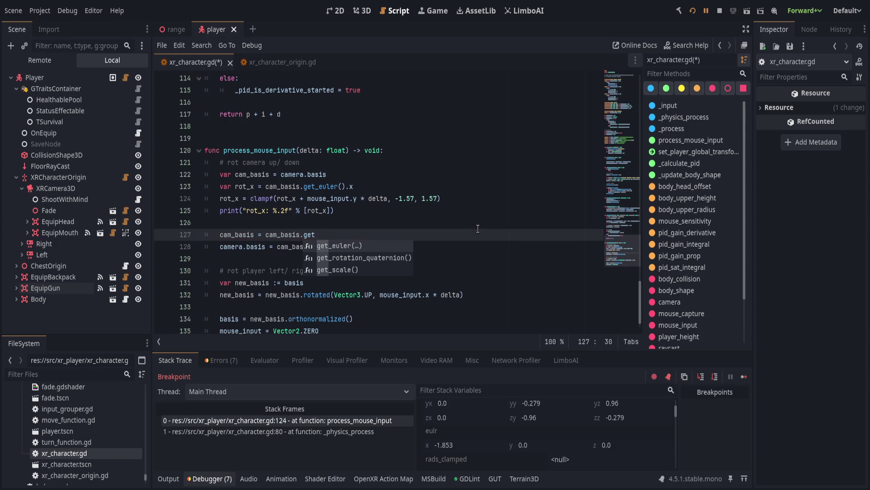
key(Down)
key(Return)
text(.)
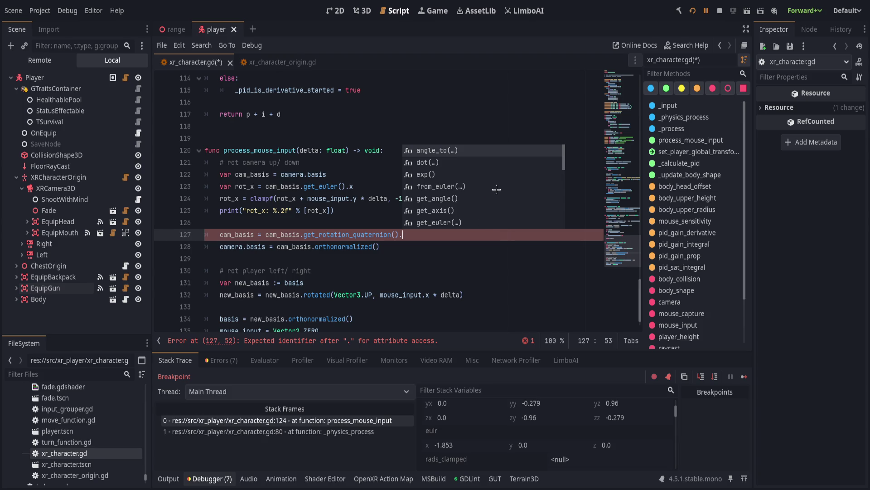
click(498, 189)
key(BackSpace)
text())
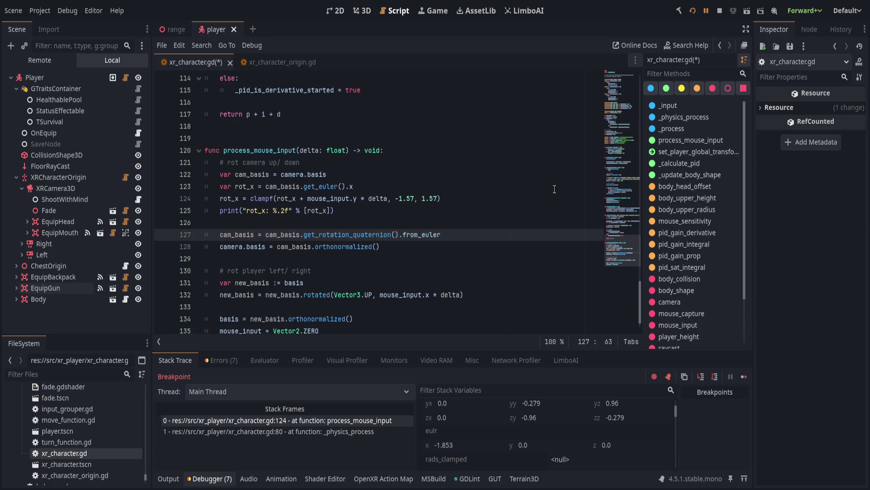
key(BackSpace)
text(()
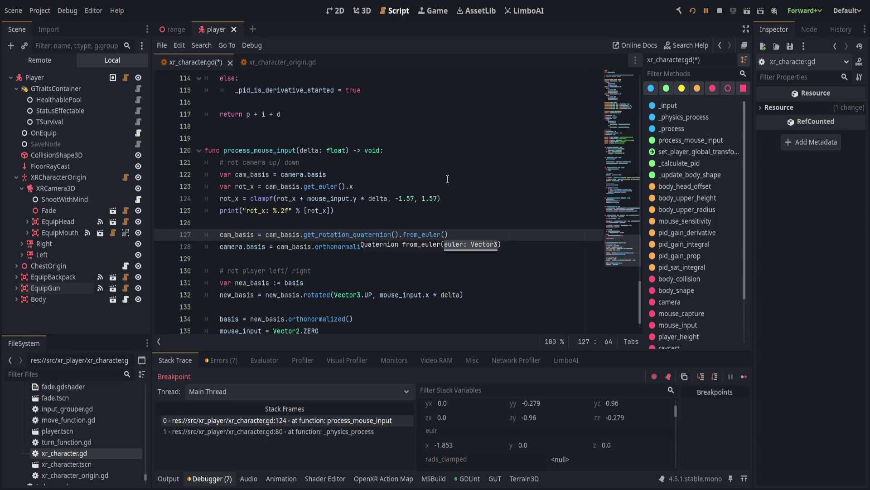
key(Up)
key(Up)
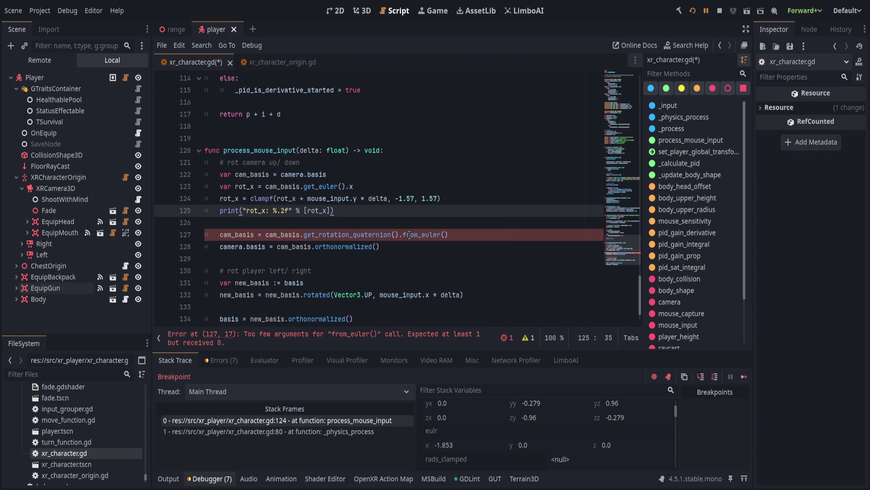
drag(398, 234, 484, 236)
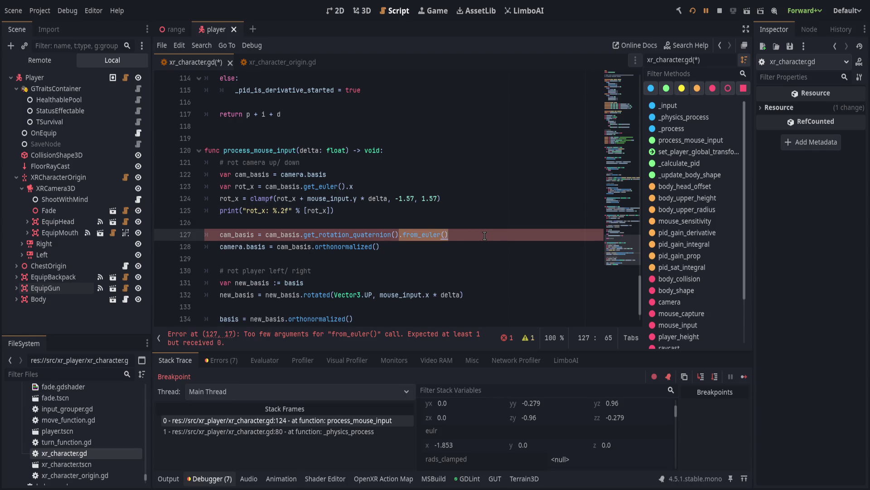
text(= Quaternion.from)
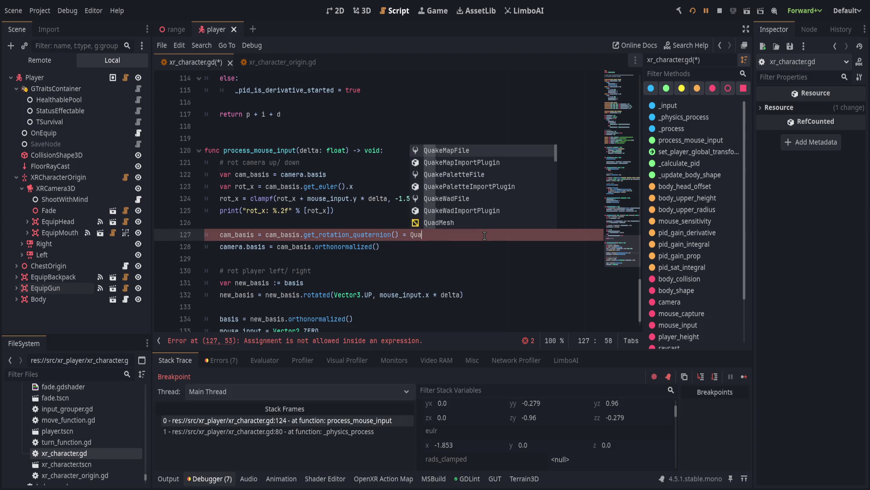
text(_euler()
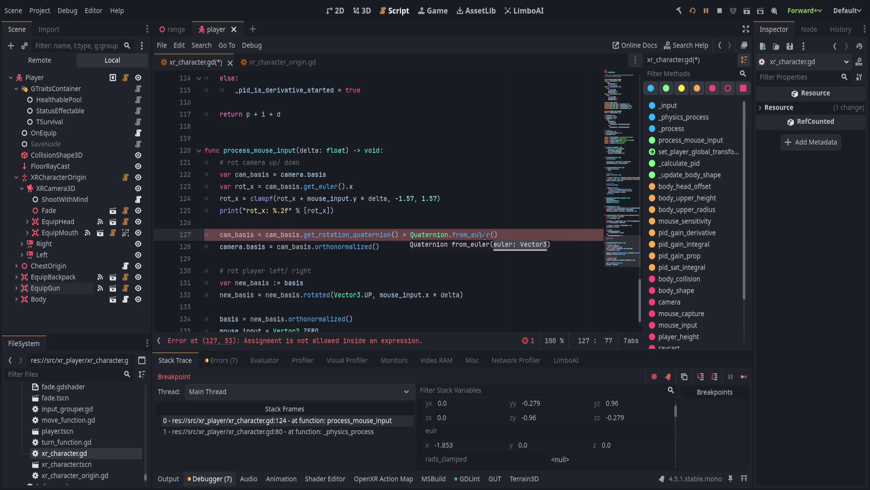
Step: Pass Vector3(rot_x, cam_basis.y, 0.0) as the from_euler Euler angles
text(cam_basis.)
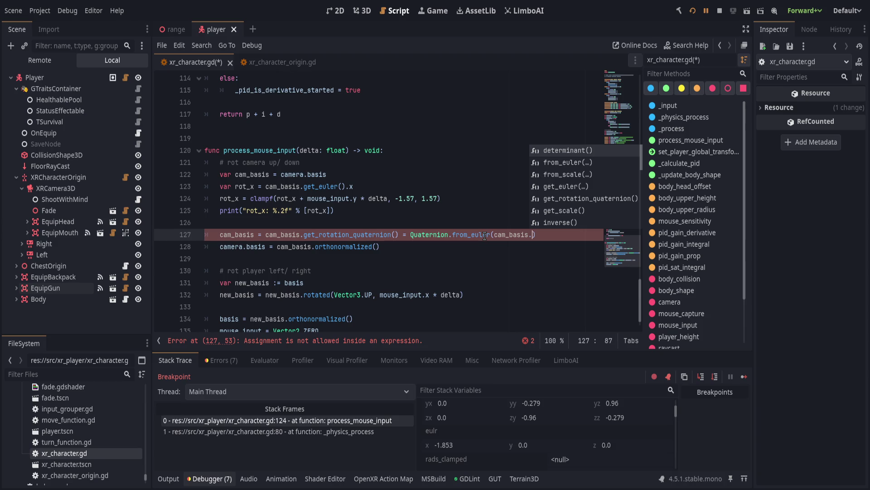
key(BackSpace)
key(BackSpace)
key(BackSpace)
text(Vector3()
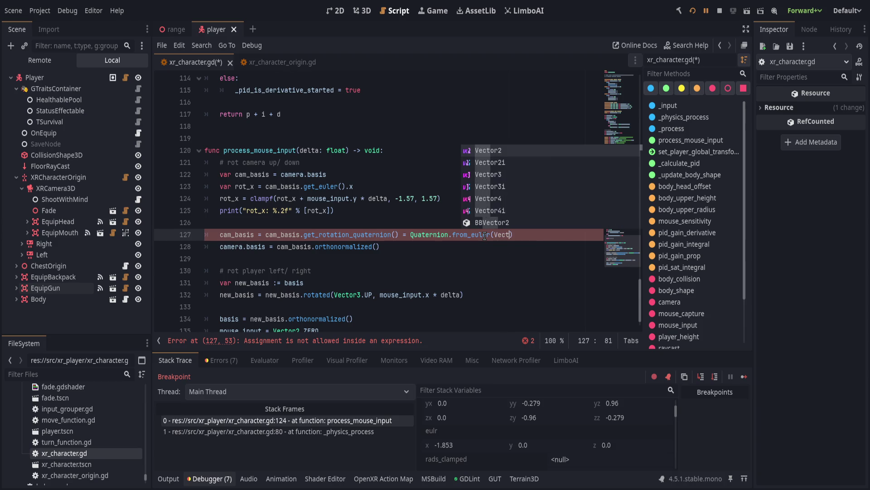
text(cam_bas)
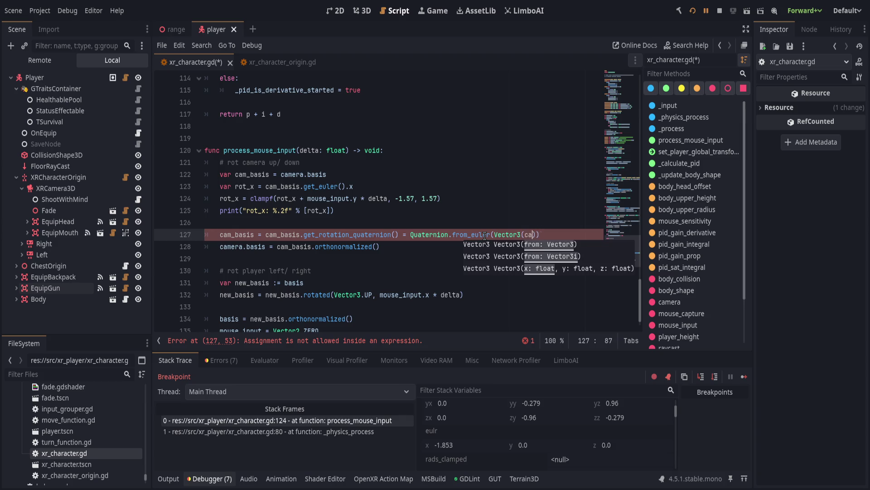
text(is.)
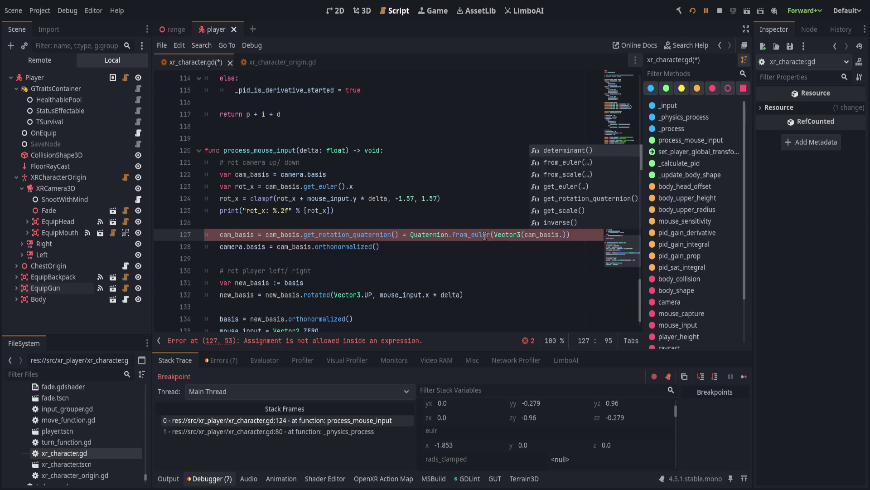
text(x)
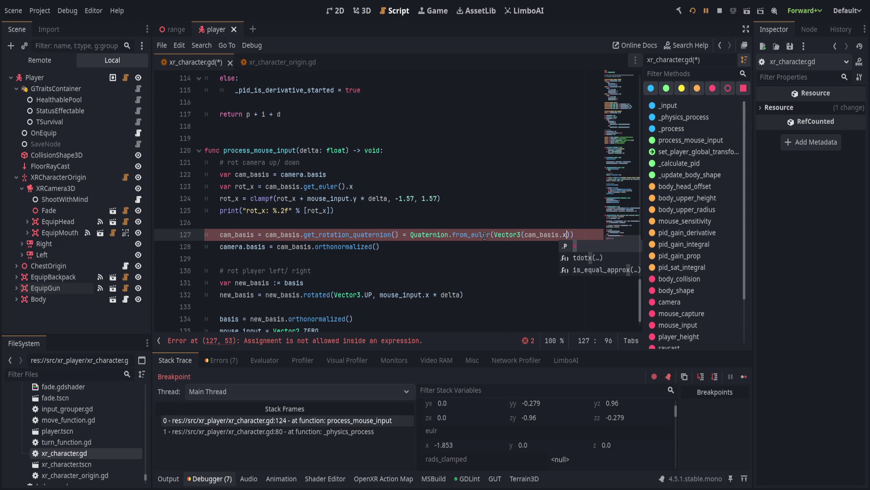
text(, cam_basi)
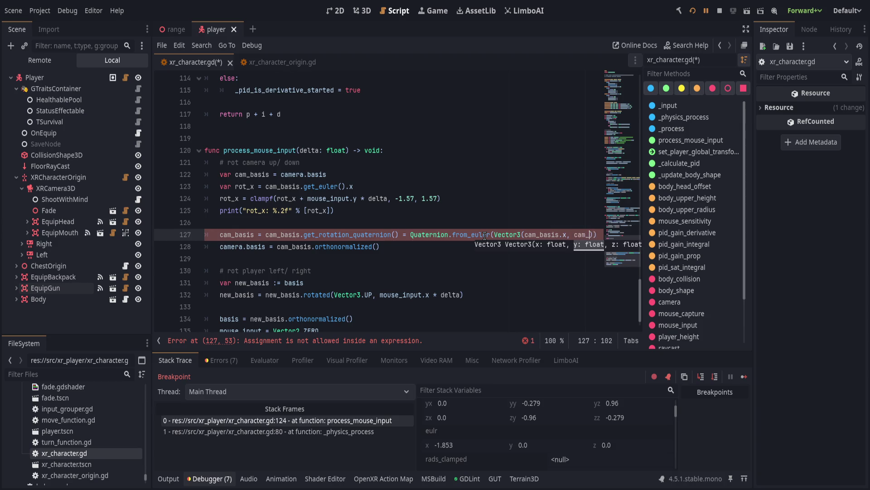
text(s.y, ca)
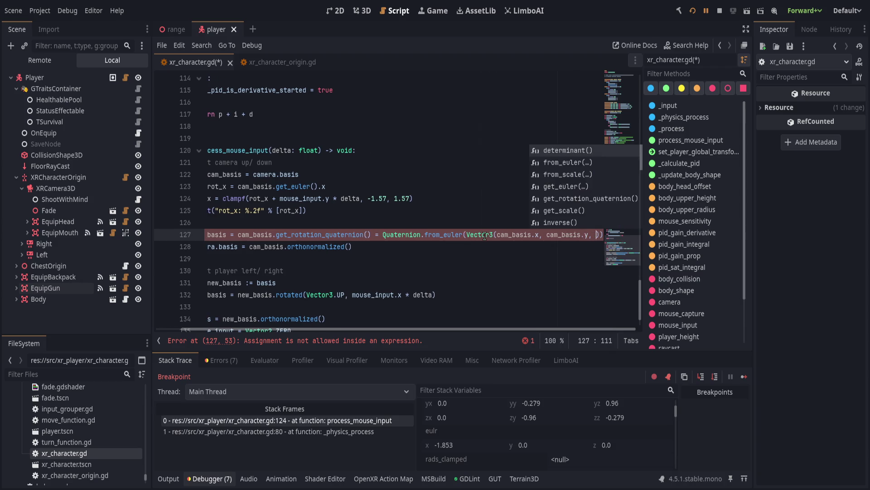
text(m_basis.z)
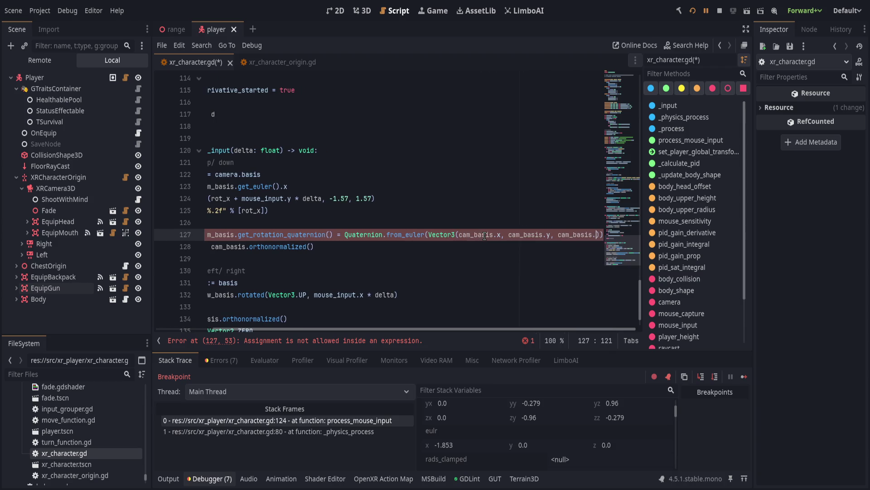
key(BackSpace)
key(BackSpace)
key(BackSpace)
text(0.0)
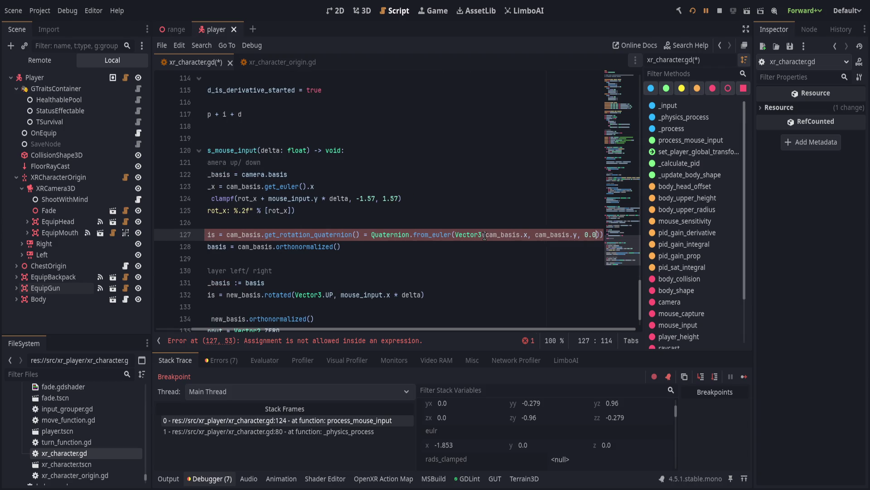
key(Left)
key(Left)
key(Left)
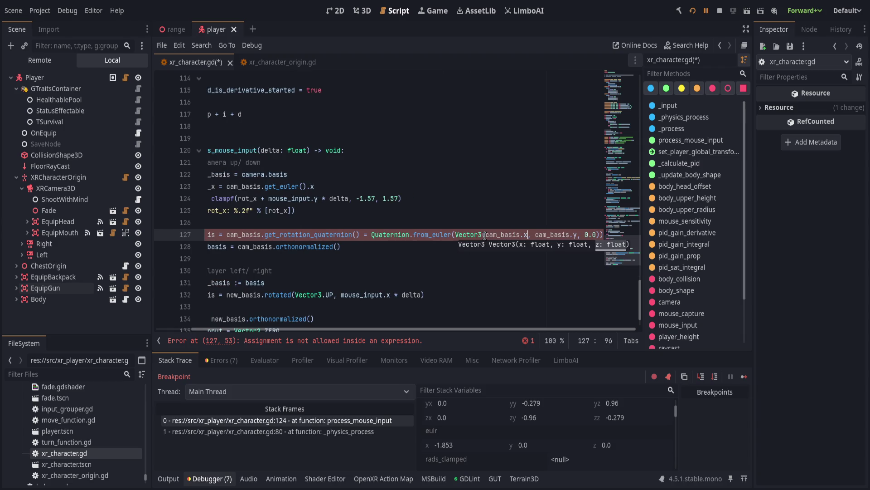
key(BackSpace)
key(BackSpace)
key(BackSpace)
text(rot_x)
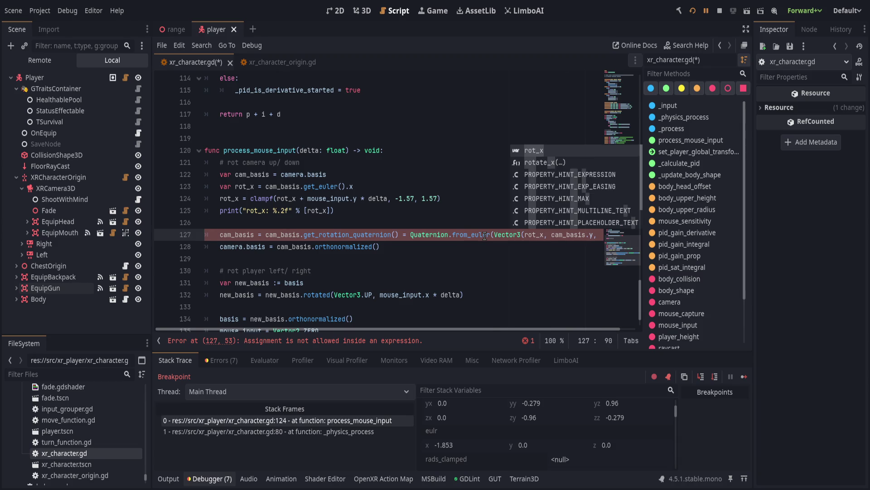
key(End)
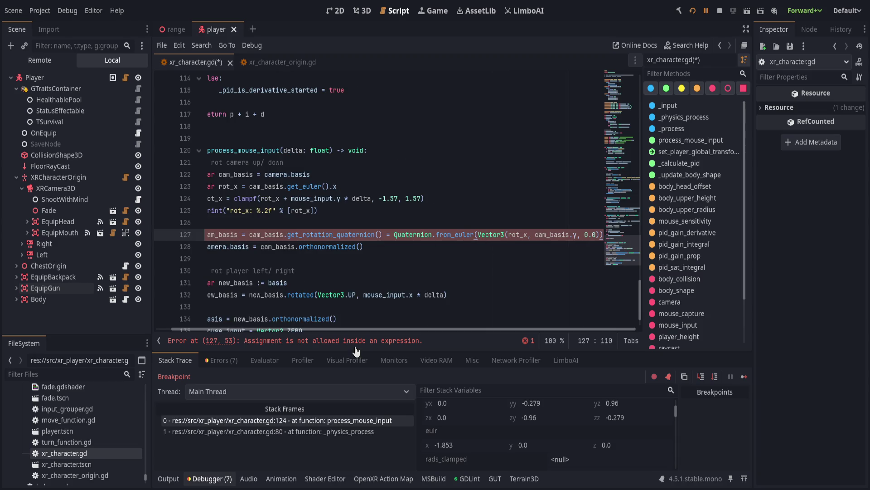
Step: Delete get_rotation_quaternion() from line 127
scroll(356, 345, down, 1)
scroll(361, 329, left, 1)
click(313, 200)
double_click(313, 201)
key(BackSpace)
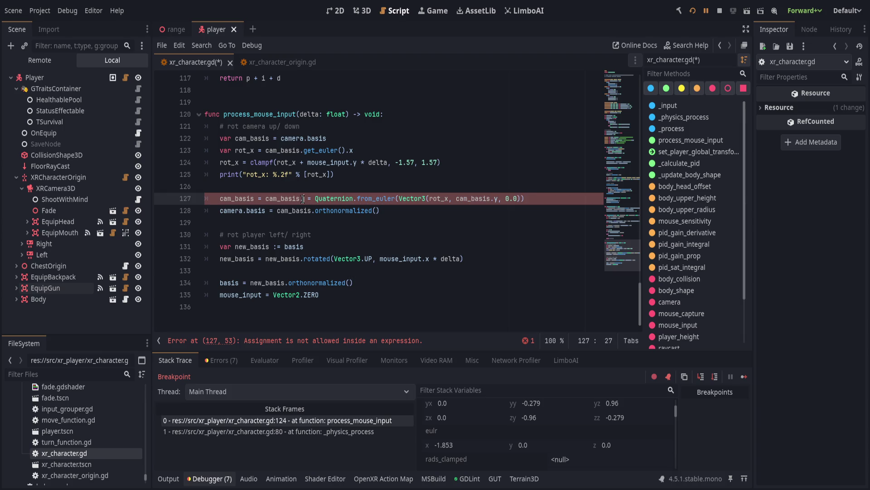
key(ctrl+space)
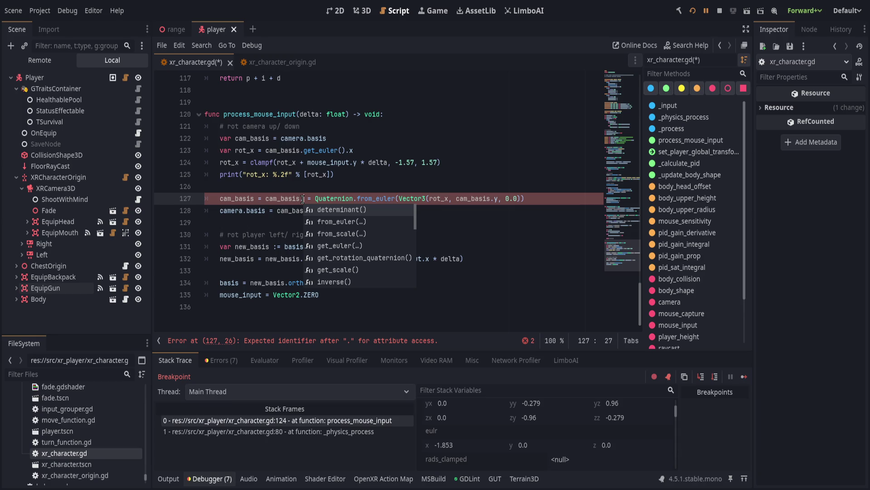
key(Escape)
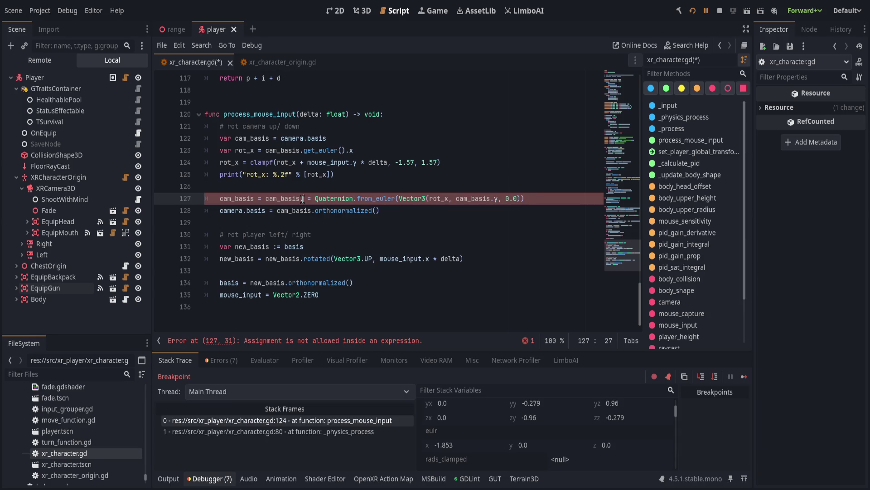
key(ctrl+space)
double_click(375, 200)
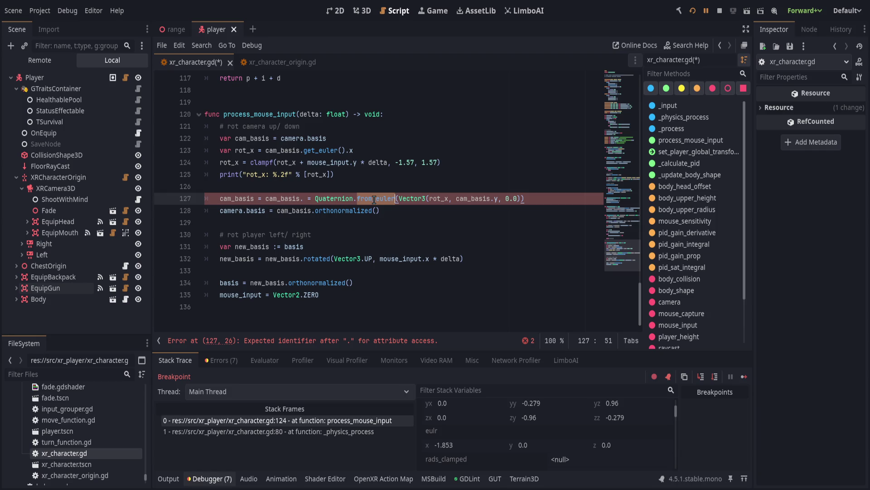
click(303, 199)
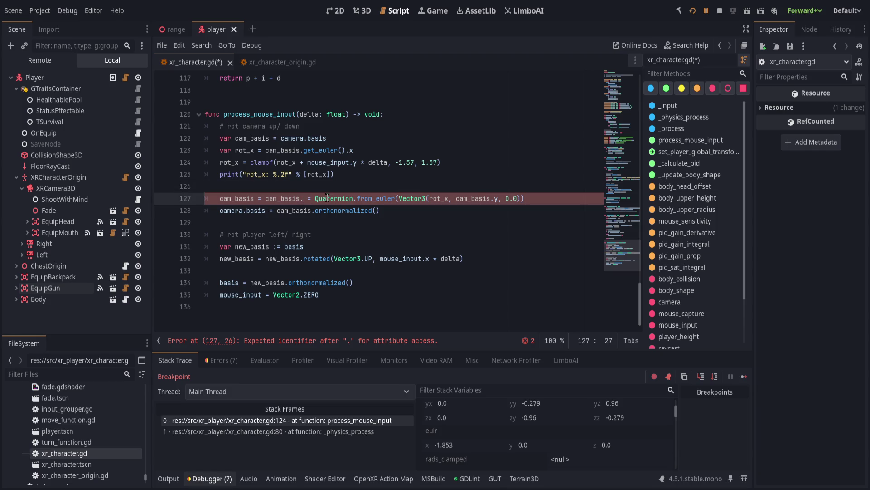
key(ctrl+space)
key(Escape)
key(Up)
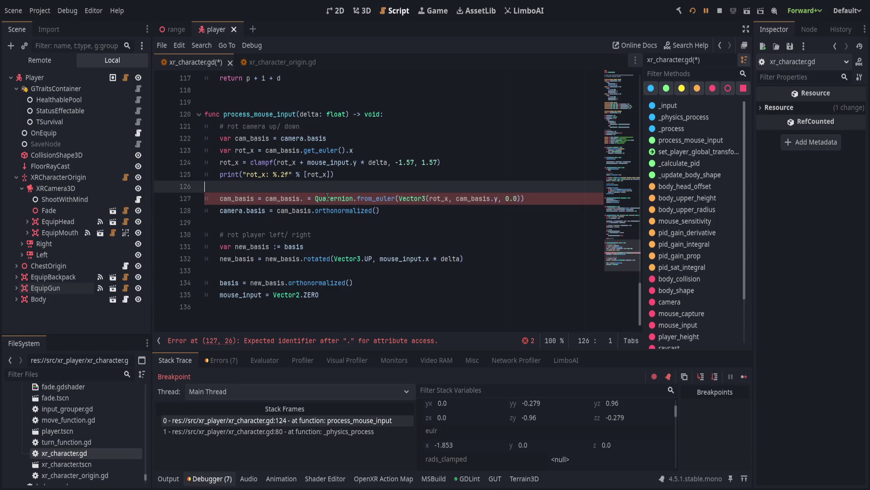
Step: Make line 127 assign camera.quaternion from Quaternion.from_euler, drop the extra '=', save, and resume
key(Return)
text(camera.)
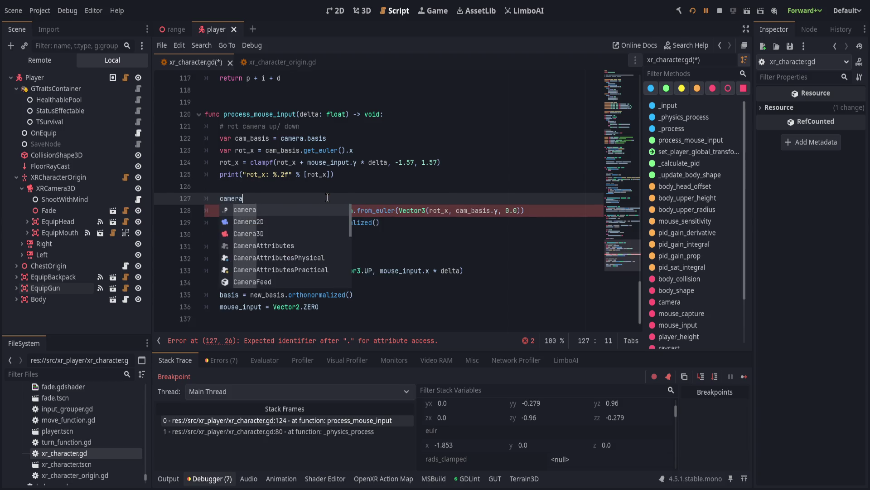
text(quaternion)
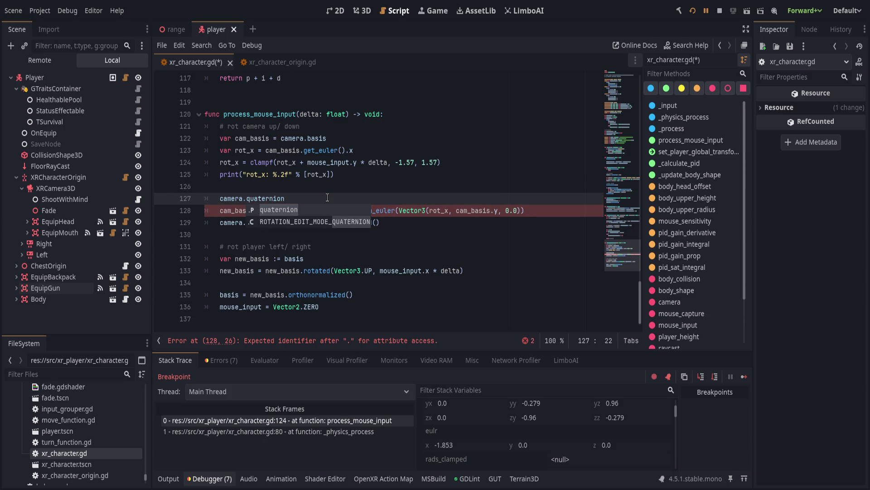
text( =)
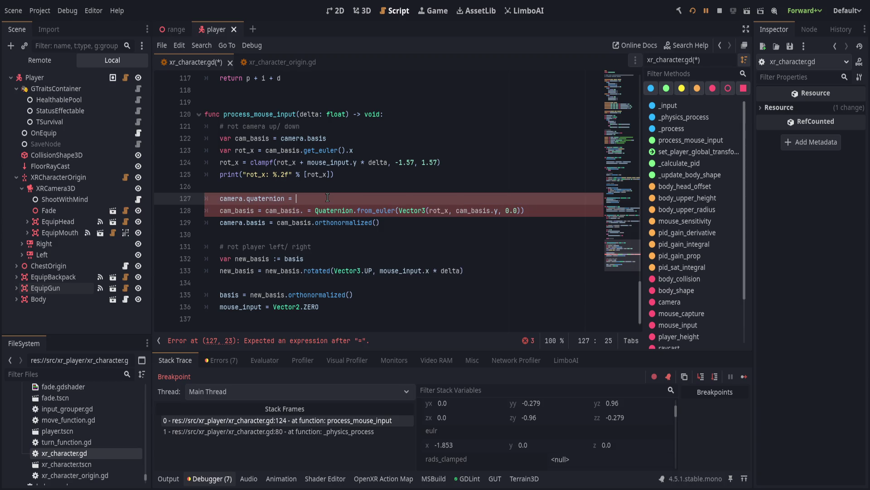
shift+click(304, 210)
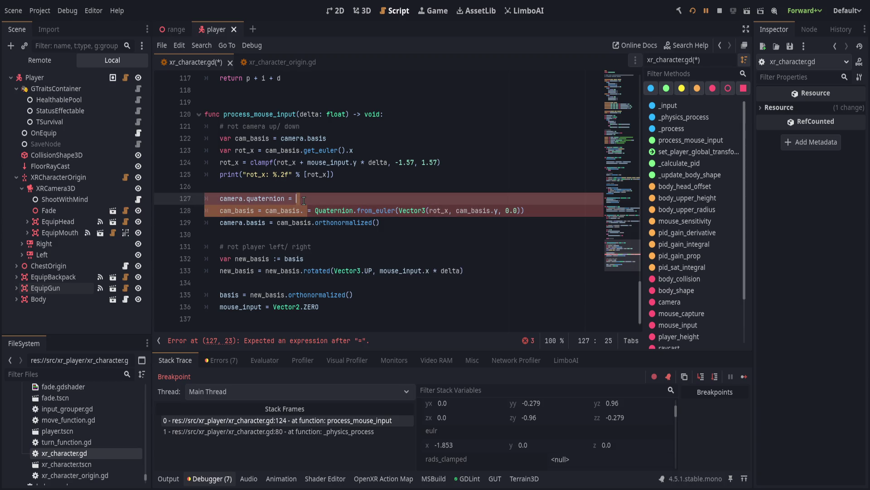
key(BackSpace)
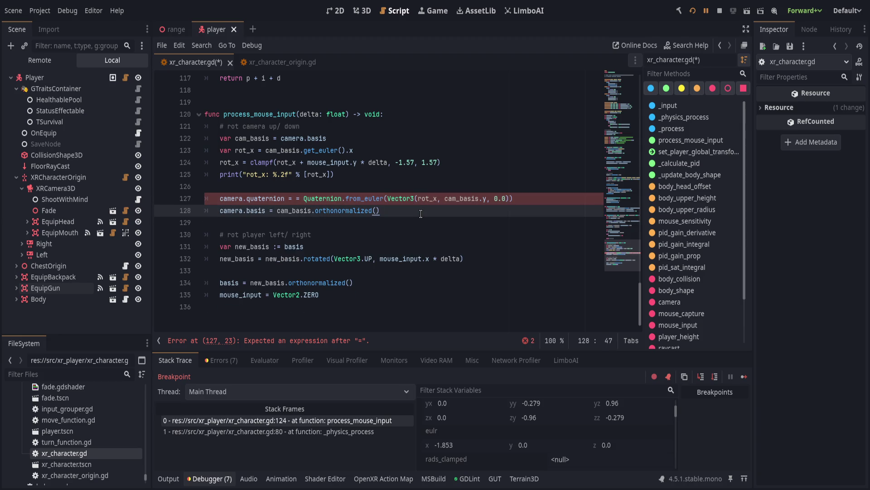
click(306, 198)
key(BackSpace)
key(BackSpace)
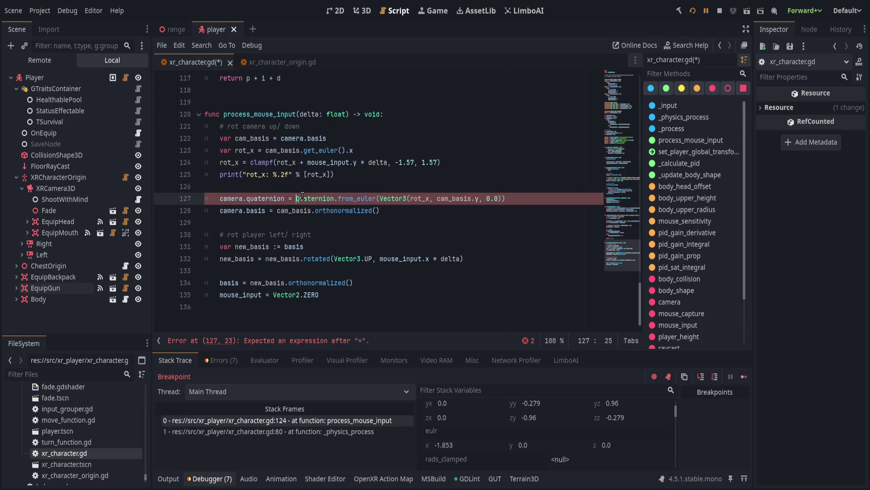
key(End)
key(ctrl+s)
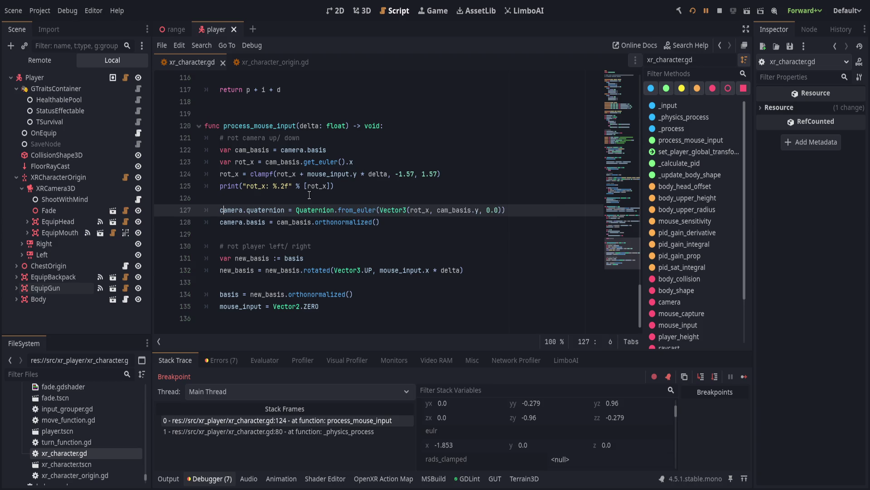
key(F12)
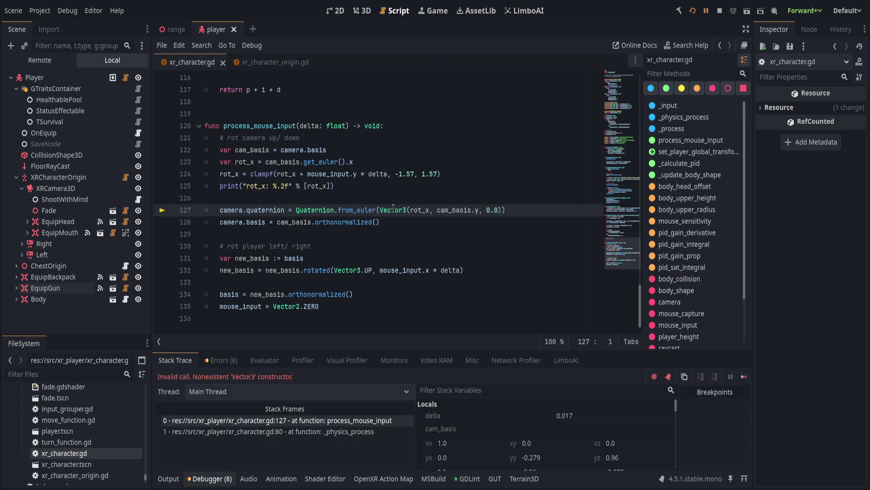
Step: Continue the halted debug session past the error, then run the project again
click(543, 209)
key(Up)
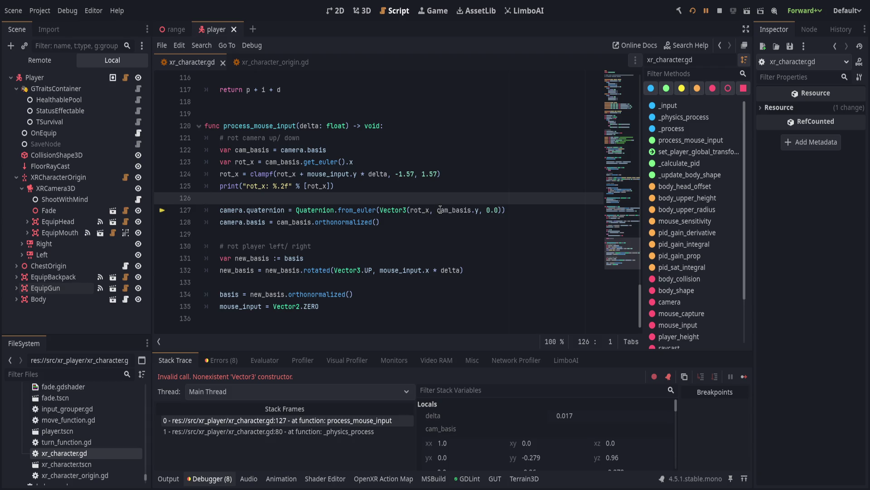
click(440, 210)
key(Up)
click(706, 10)
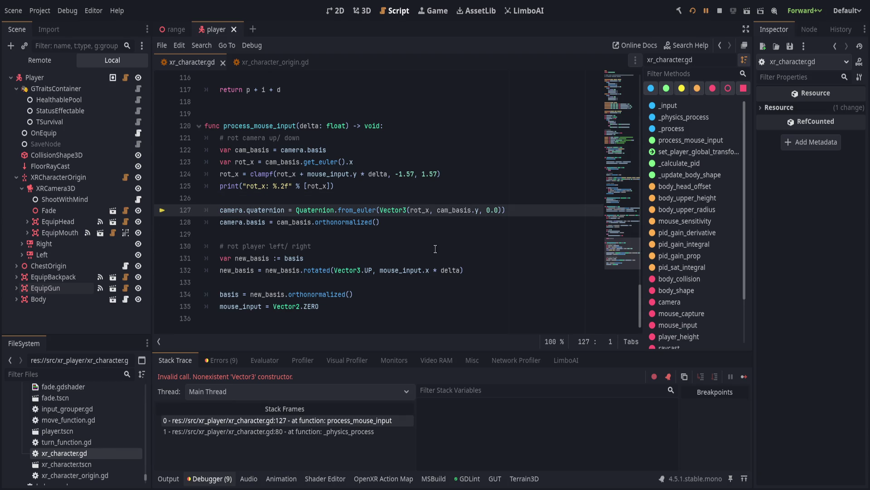
click(693, 12)
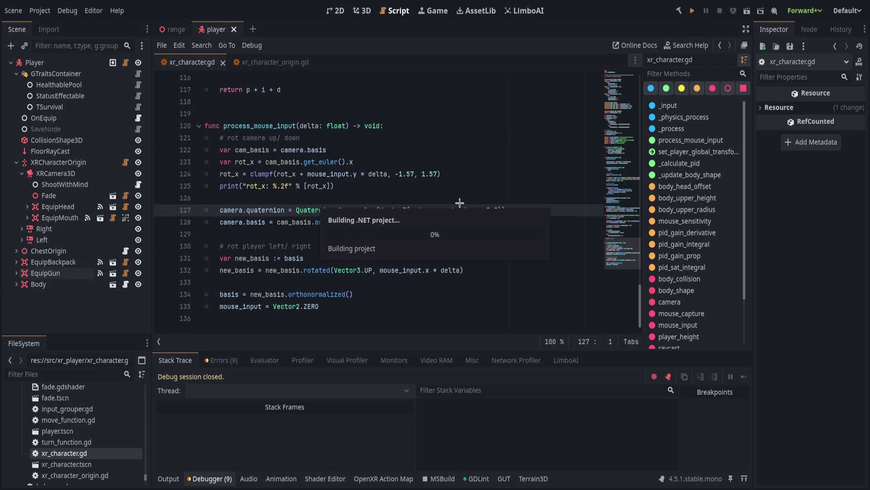
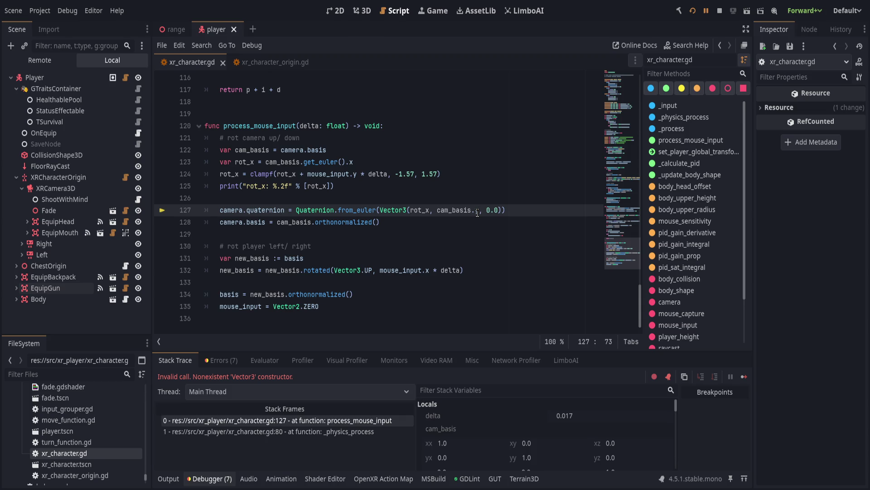
Step: Rename the rot_x declaration to euler = cam_basis.get_euler()
drag(479, 211, 436, 209)
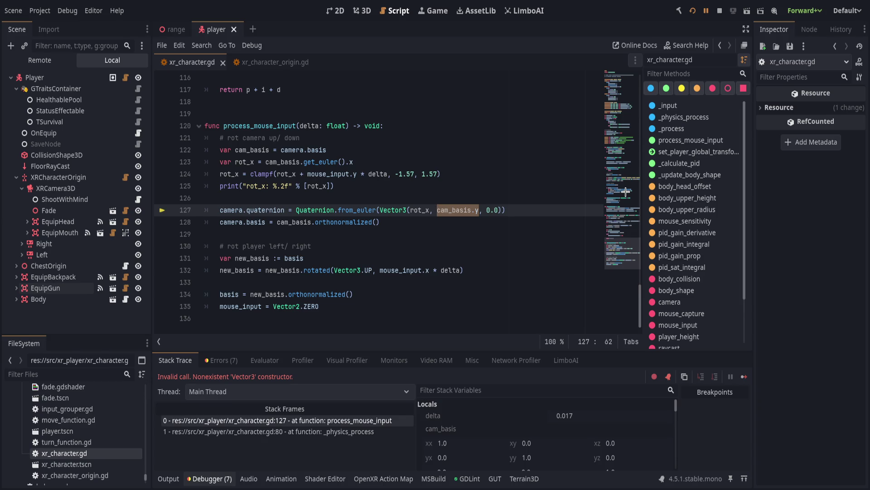
click(253, 160)
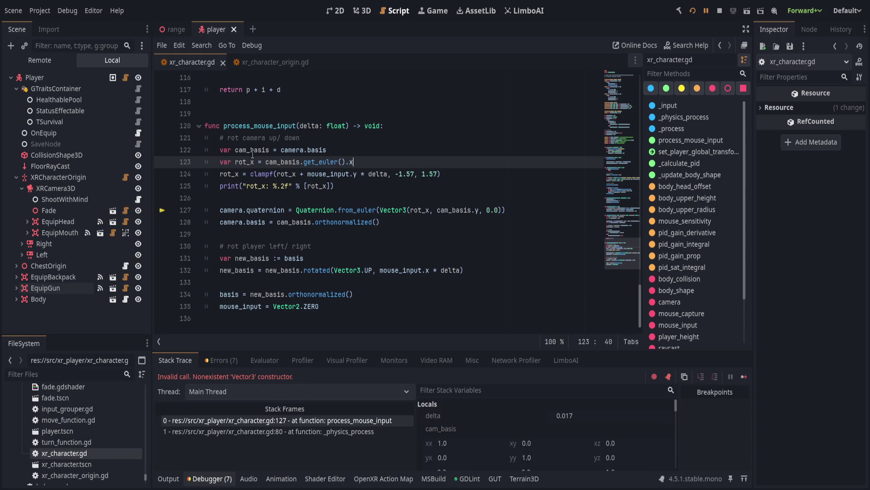
double_click(255, 160)
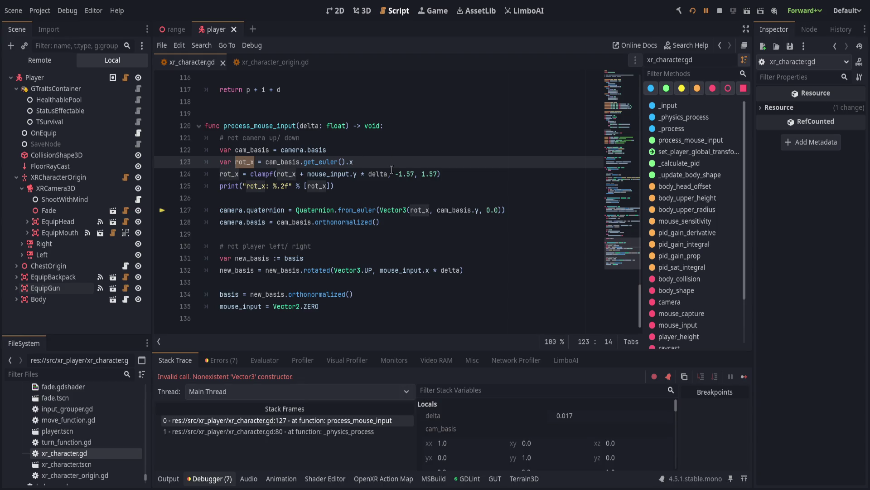
text(euler)
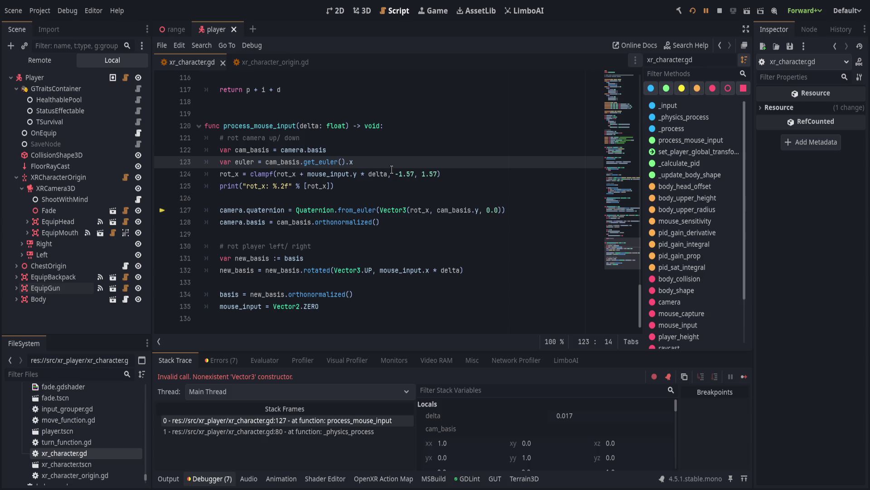
key(BackSpace)
key(BackSpace)
scroll(392, 170, up, 1)
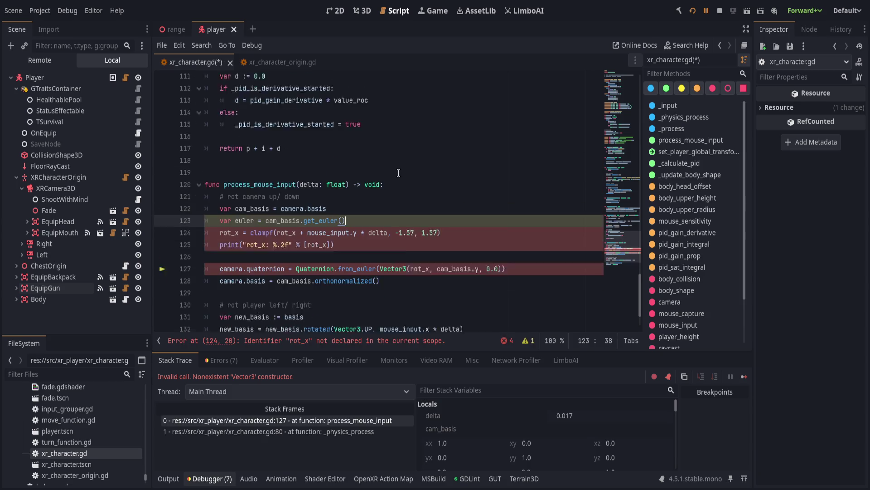
Step: Replace rot_x with euler.x on line 124, including inside the clampf call
double_click(227, 210)
text(euler.x)
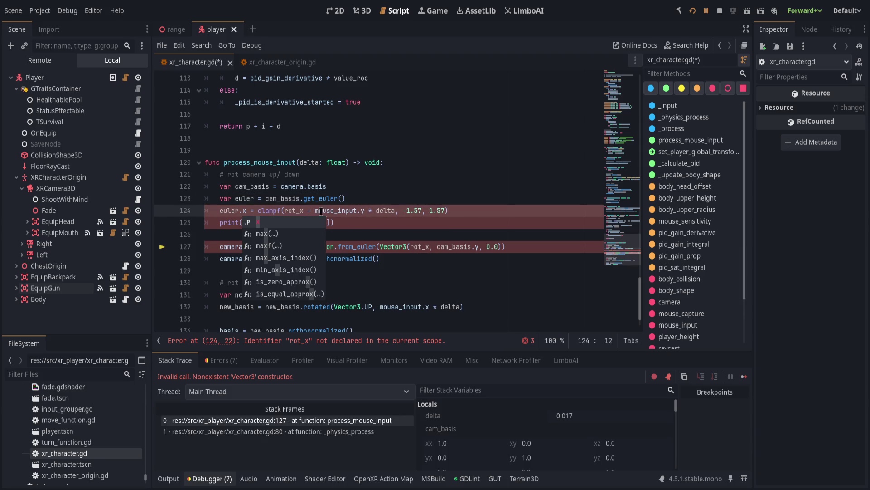
double_click(295, 211)
text(eul)
key(BackSpace)
key(BackSpace)
key(BackSpace)
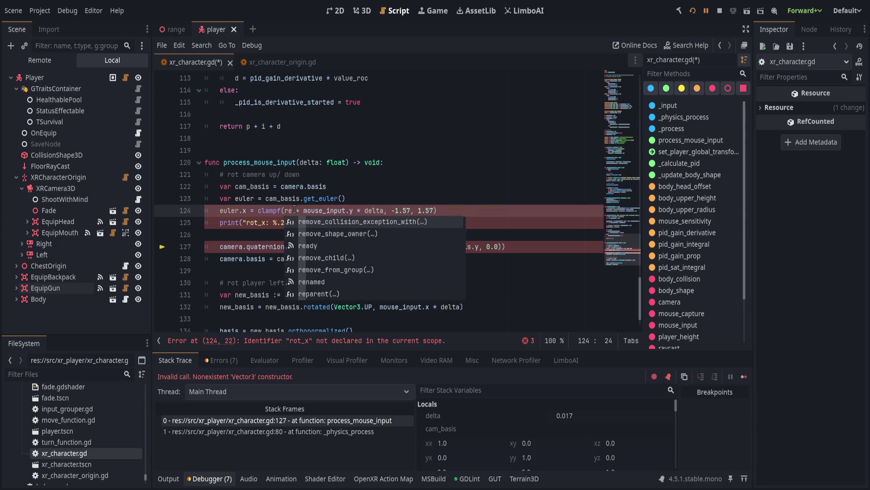
text(ea)
key(BackSpace)
text(uler.x)
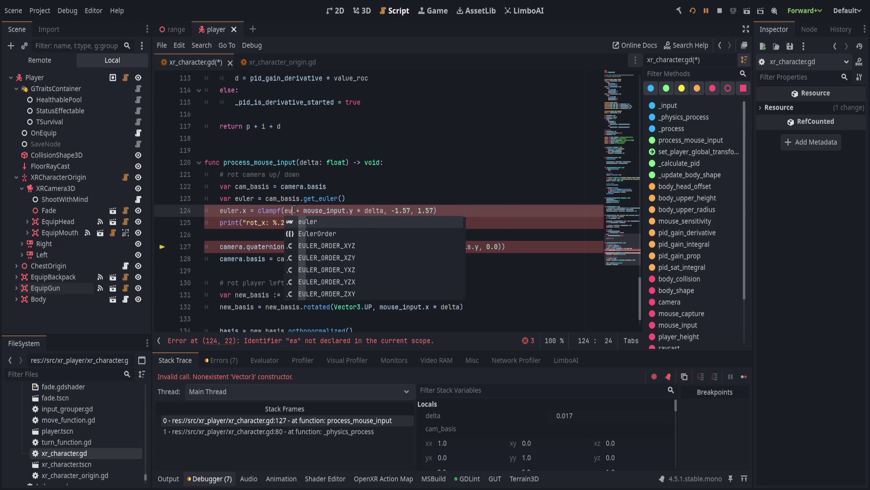
key(Escape)
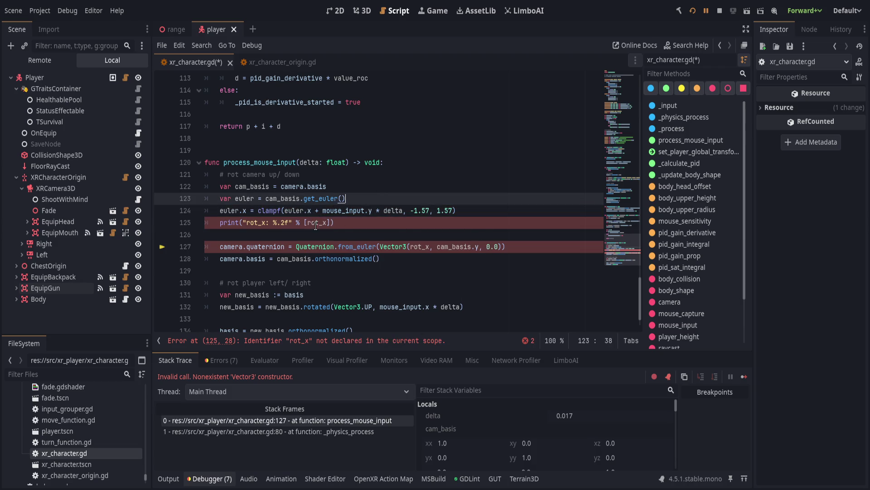
Step: Copy euler.x and paste it over rot_x in the print statement
drag(285, 210, 311, 210)
key(ctrl+c)
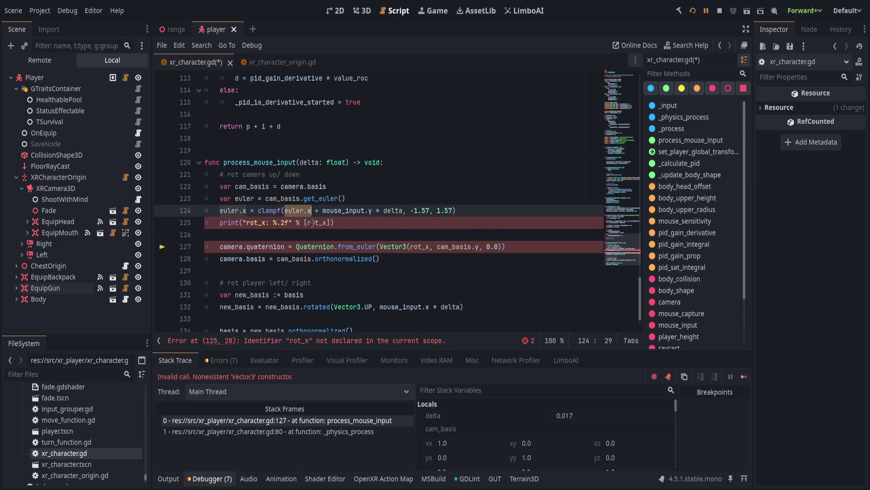
double_click(313, 222)
key(ctrl+v)
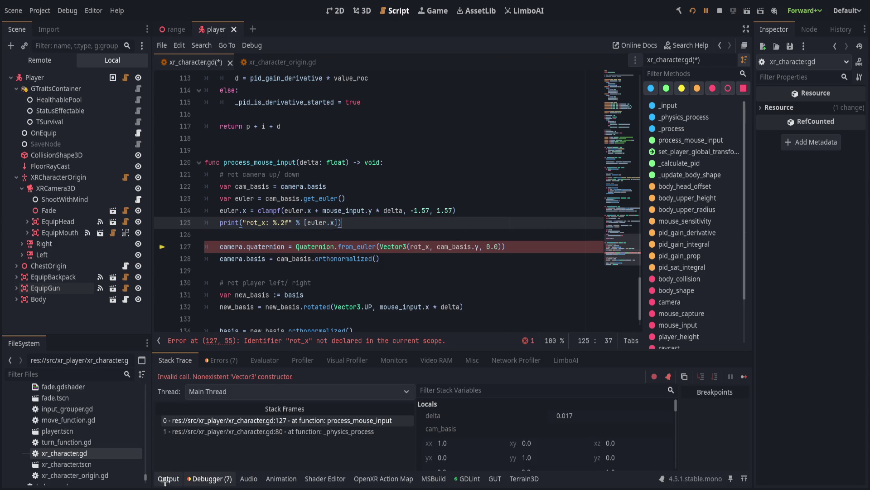
Step: In the from_euler call, swap rot_x for euler.x and cam_basis.y for euler.y
click(168, 478)
click(211, 478)
click(401, 261)
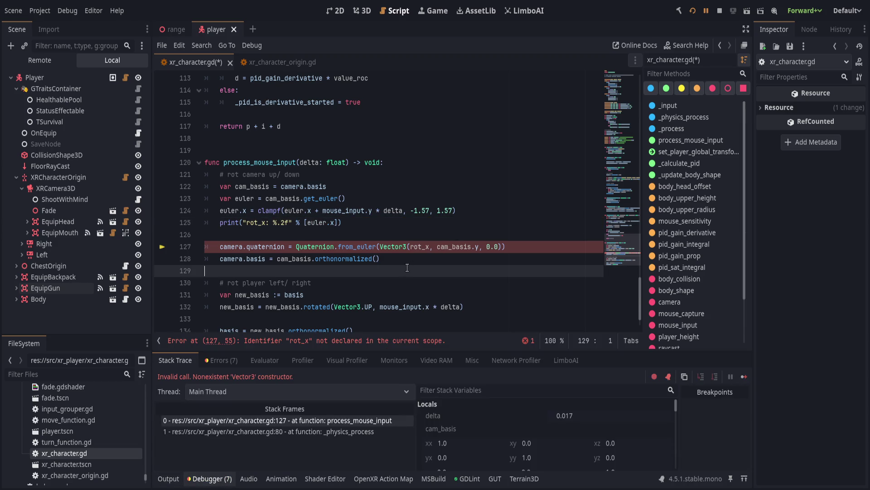
double_click(420, 247)
key(ctrl+v)
drag(445, 246, 487, 246)
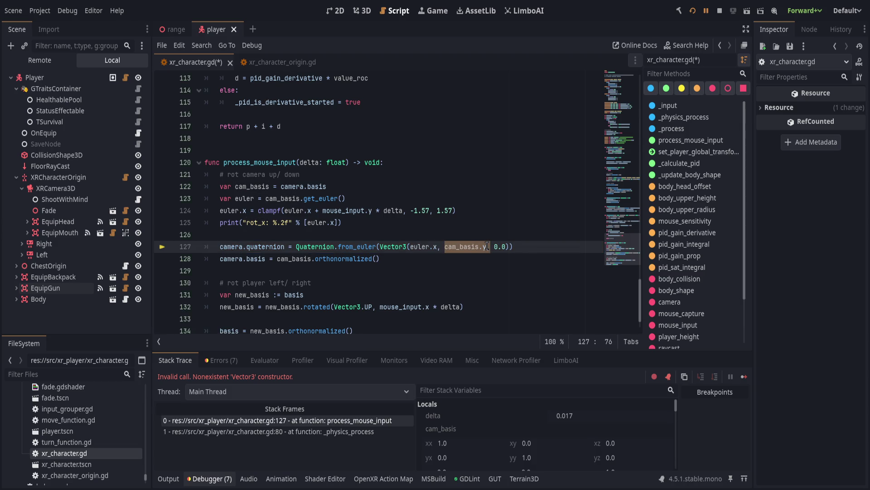
text(euler.y,)
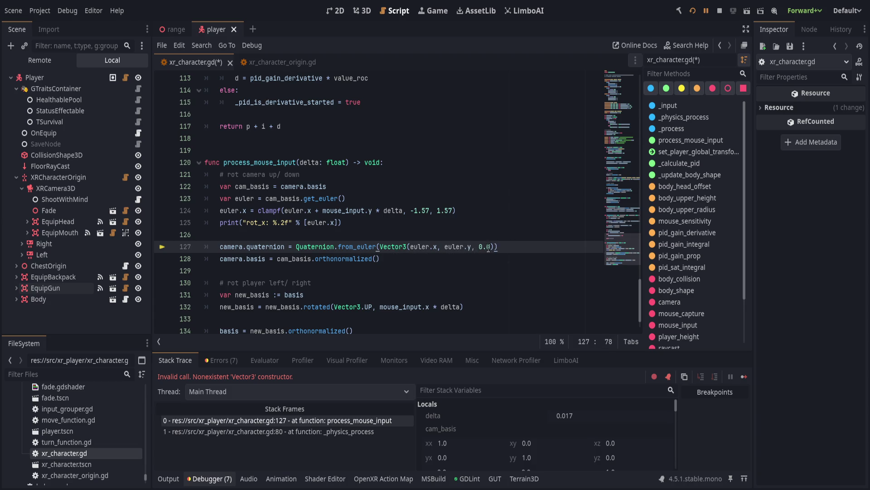
Step: Save the script and restart the game with the updated code
click(548, 237)
key(ctrl+s)
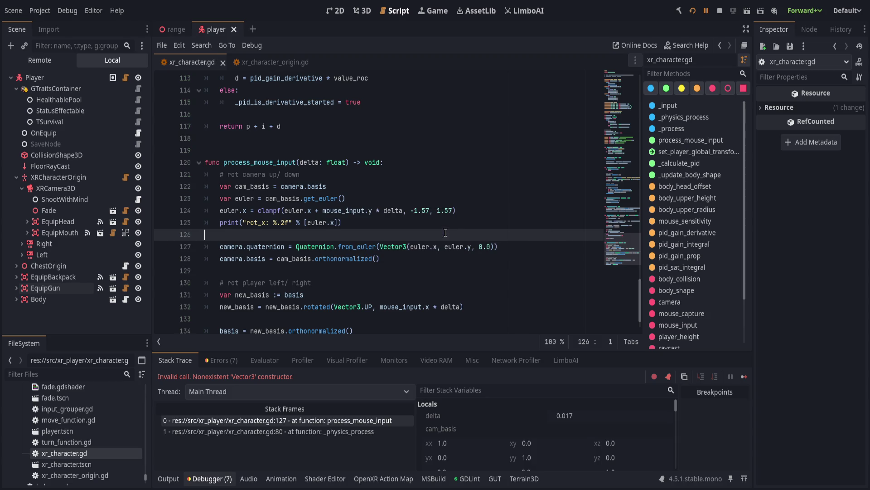
click(706, 11)
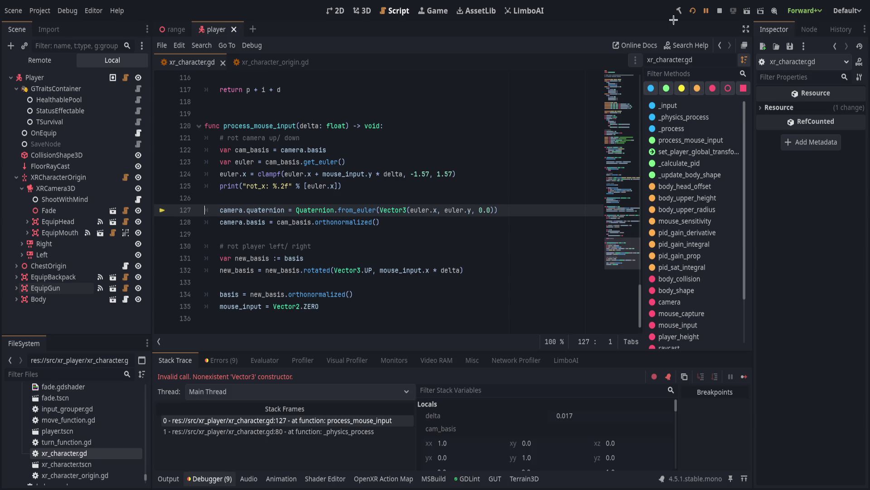
click(692, 10)
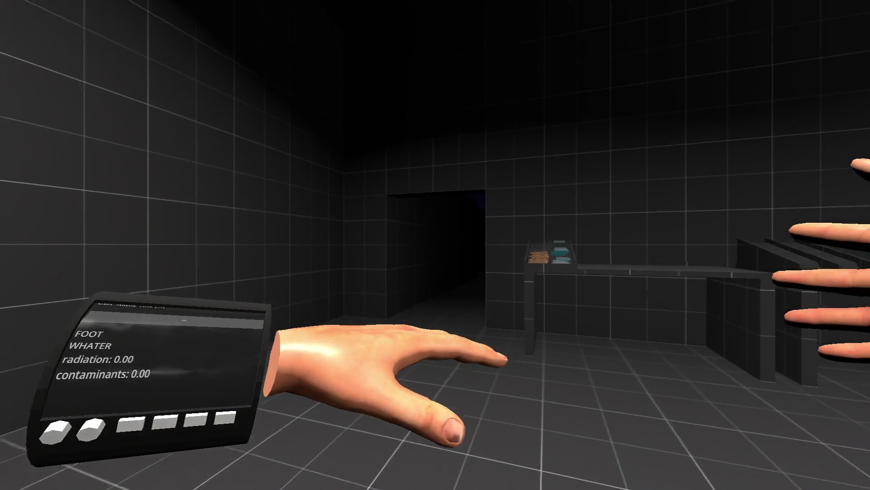
Step: Stop the game and return to the editor to read the rot_x print output
key(F8)
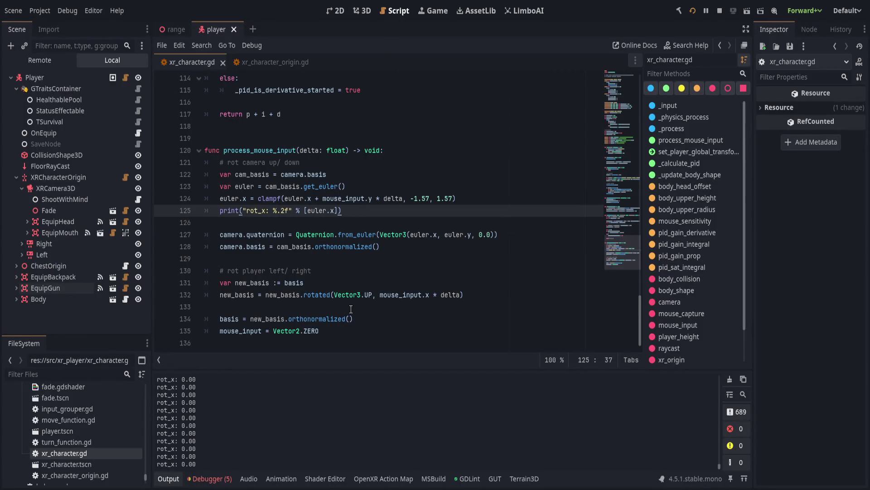
Step: Check the running game, then clear the editor's output log
key(F5)
key(F8)
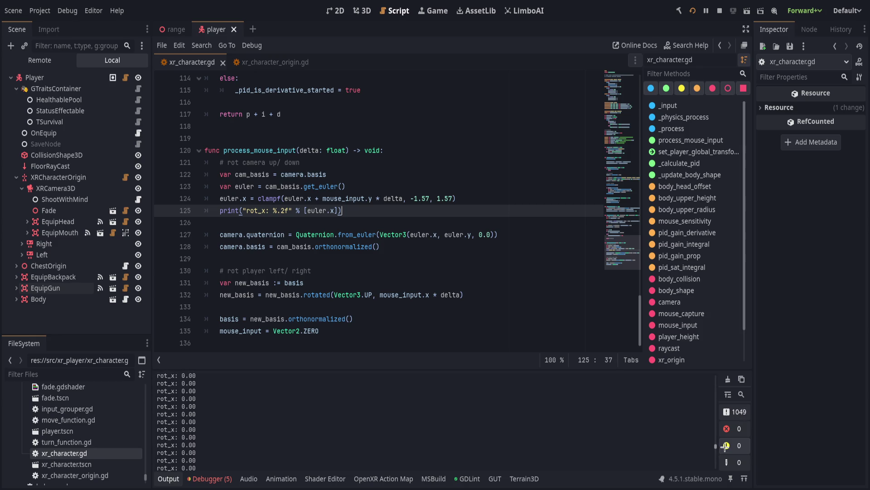
key(alt+Tab)
key(alt+Tab)
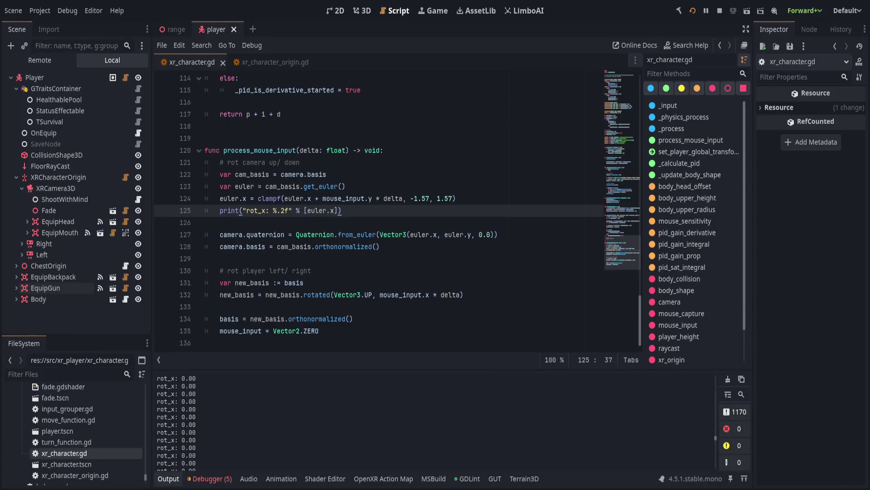
click(730, 378)
key(alt+Tab)
key(alt+Tab)
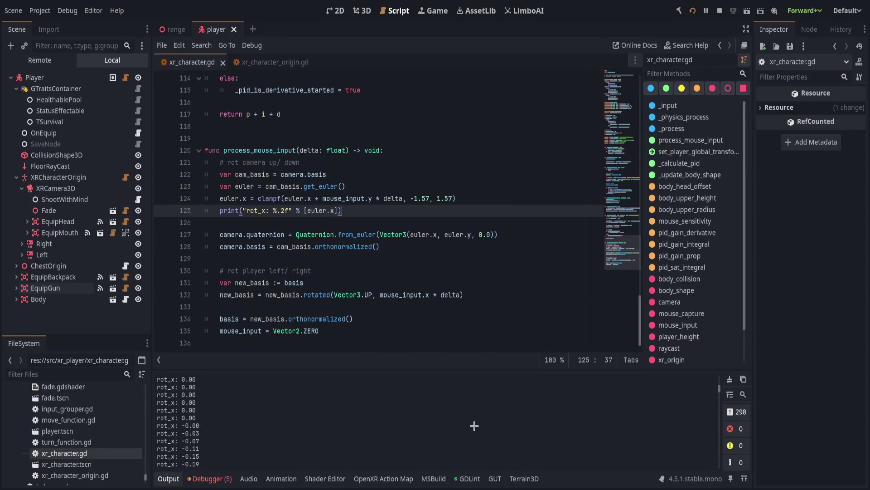
Step: Replace the 0.0 third component on line 127 with euler.z and save
click(426, 246)
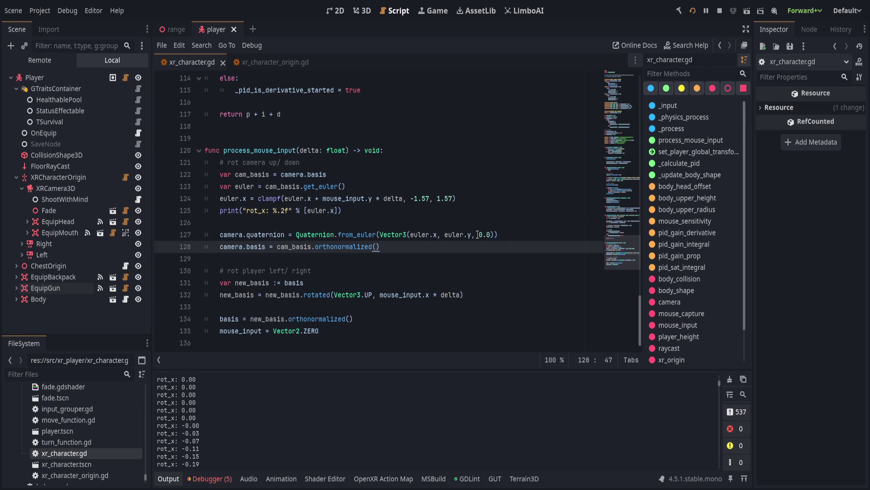
drag(477, 234, 486, 234)
text(euler.)
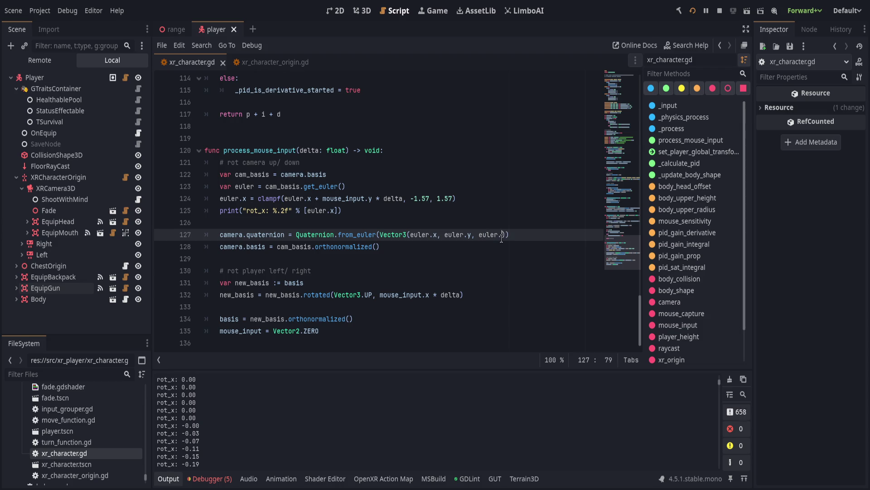
text(z)
key(End)
key(ctrl+s)
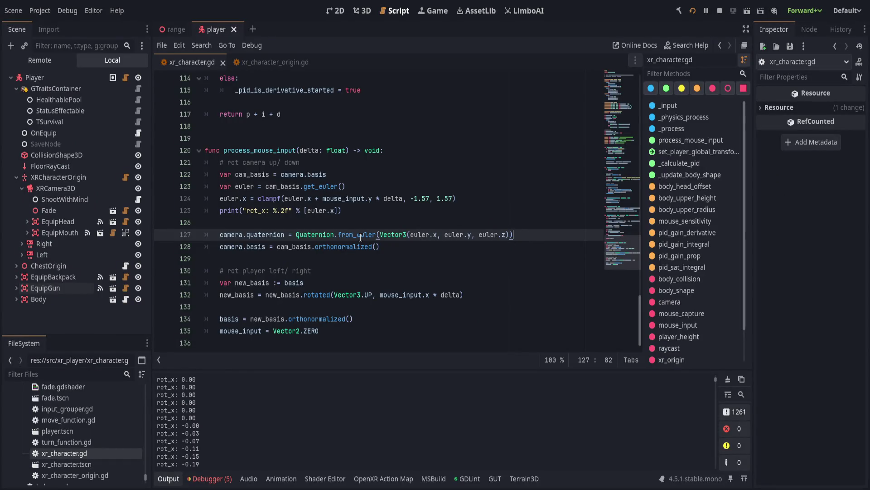
Step: Replace the Quaternion.from_euler(...) expression with just Quaternion and view its class reference
double_click(326, 235)
drag(326, 234, 545, 234)
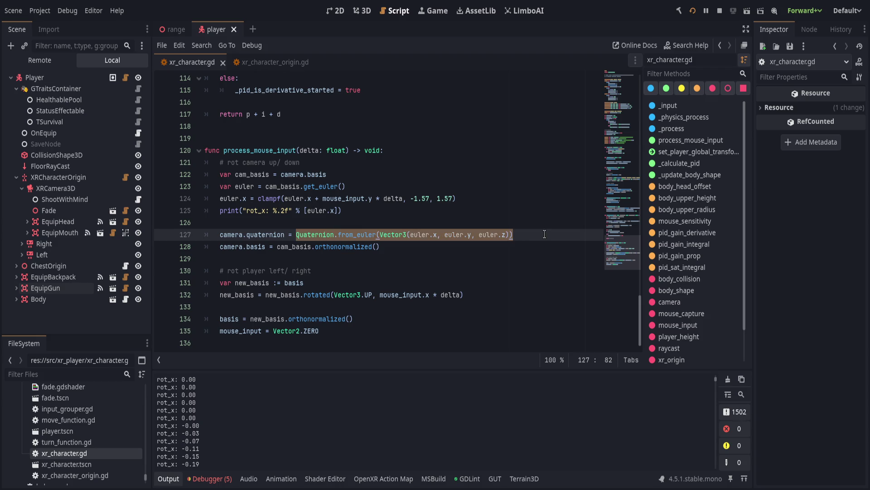
text(Quater)
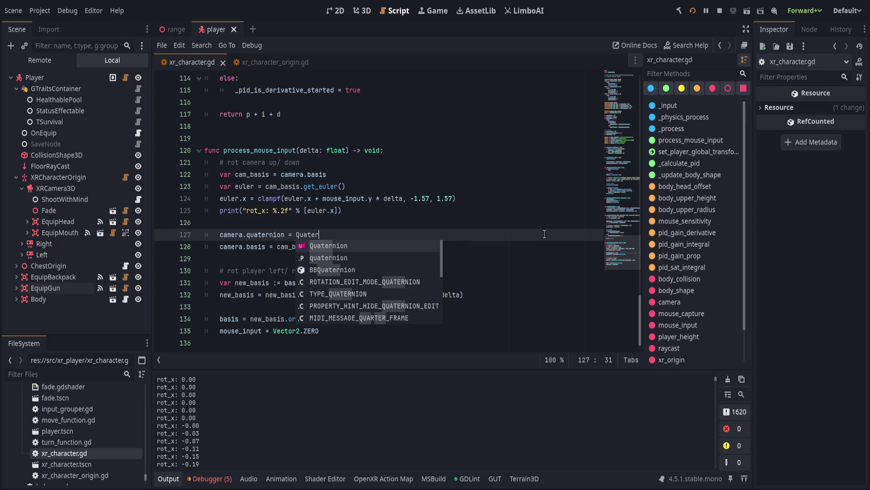
key(Return)
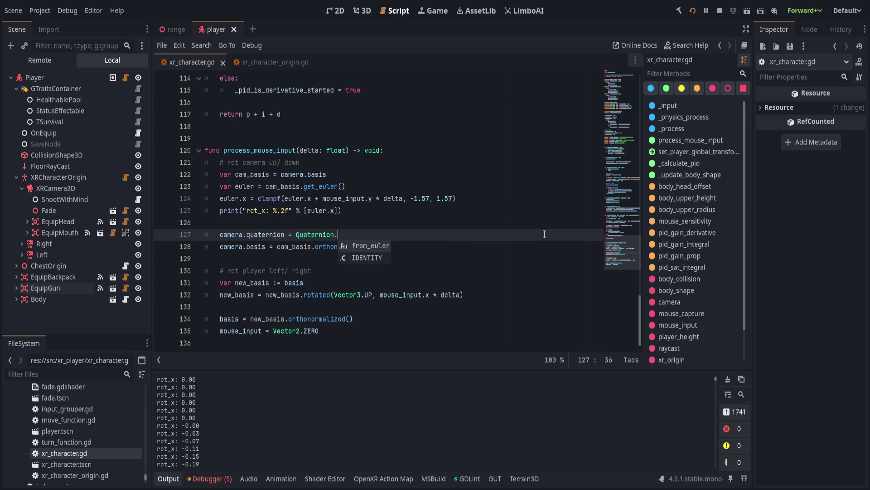
key(BackSpace)
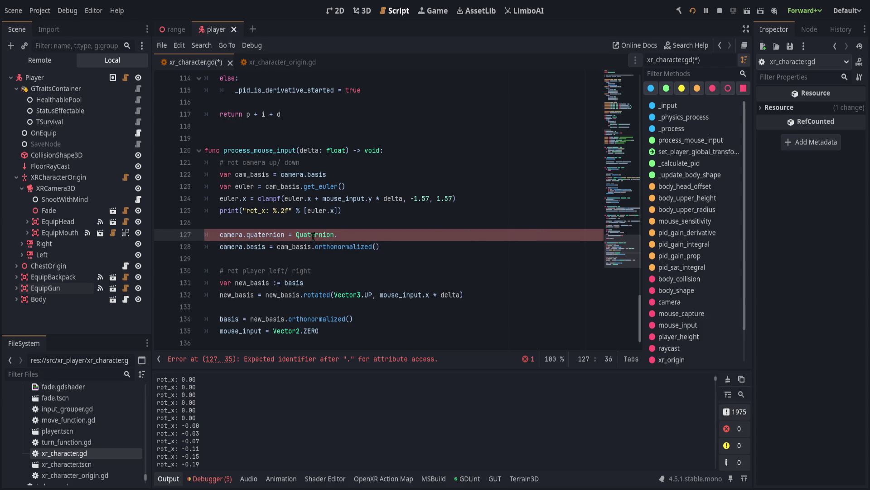
key(alt+F1)
scroll(331, 254, down, 5)
scroll(336, 245, up, 5)
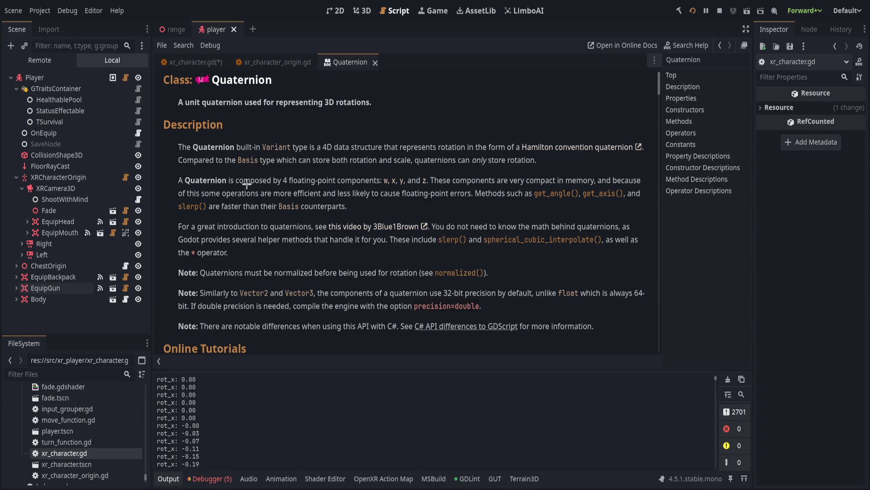
scroll(246, 183, down, 10)
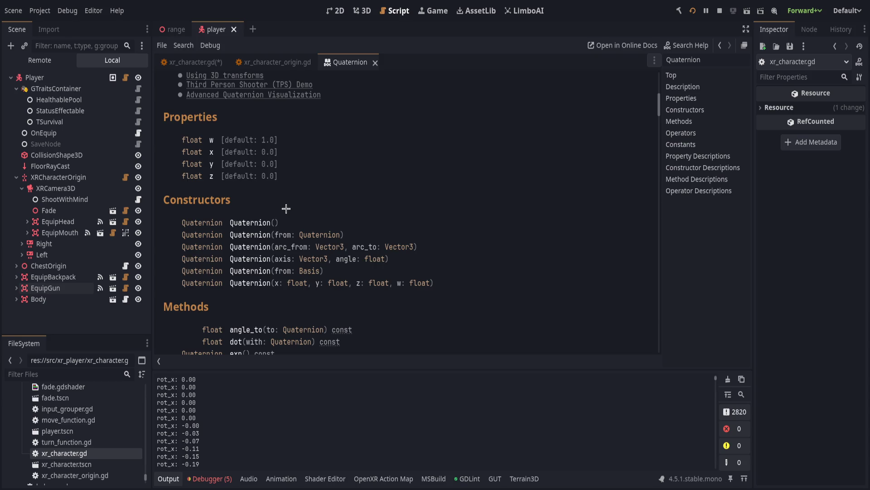
scroll(286, 208, down, 3)
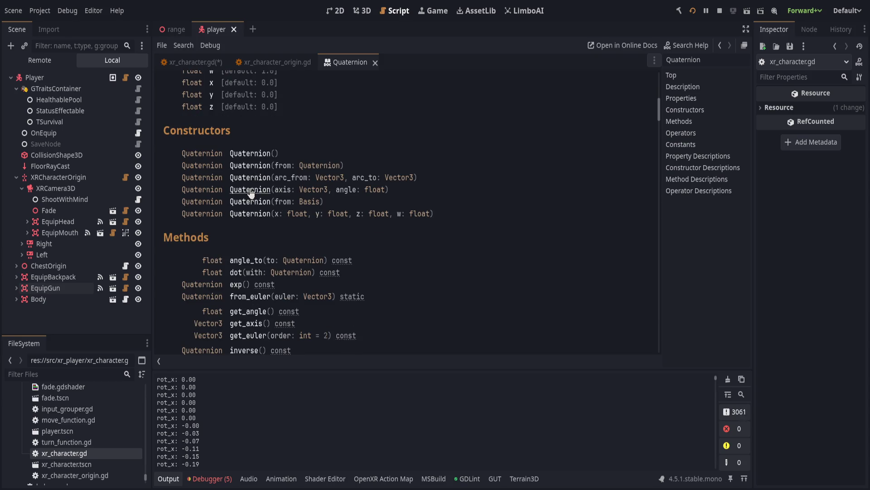
scroll(252, 193, down, 2)
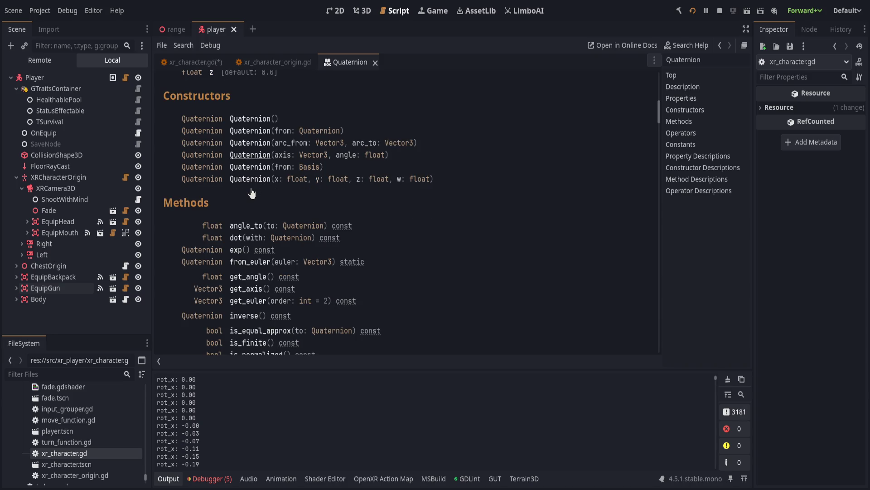
scroll(252, 193, down, 2)
scroll(252, 193, up, 4)
scroll(252, 193, down, 8)
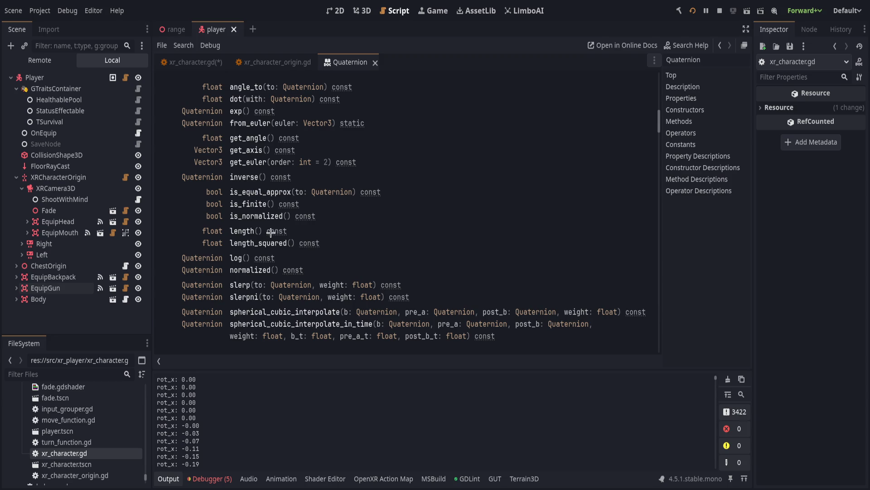
scroll(340, 226, up, 2)
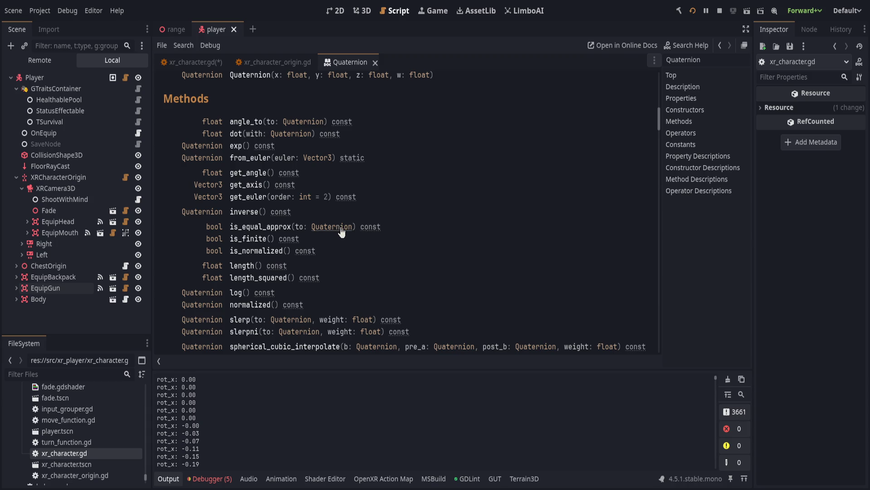
scroll(342, 229, up, 10)
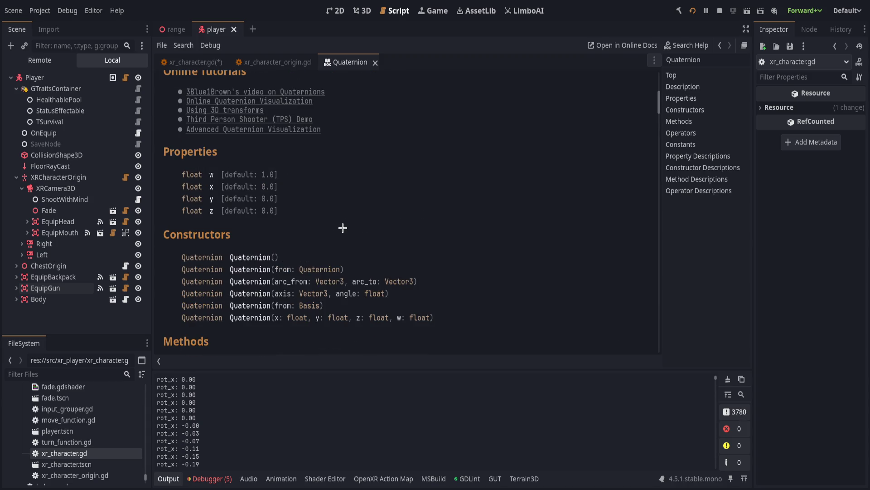
scroll(342, 228, up, 3)
scroll(342, 228, down, 4)
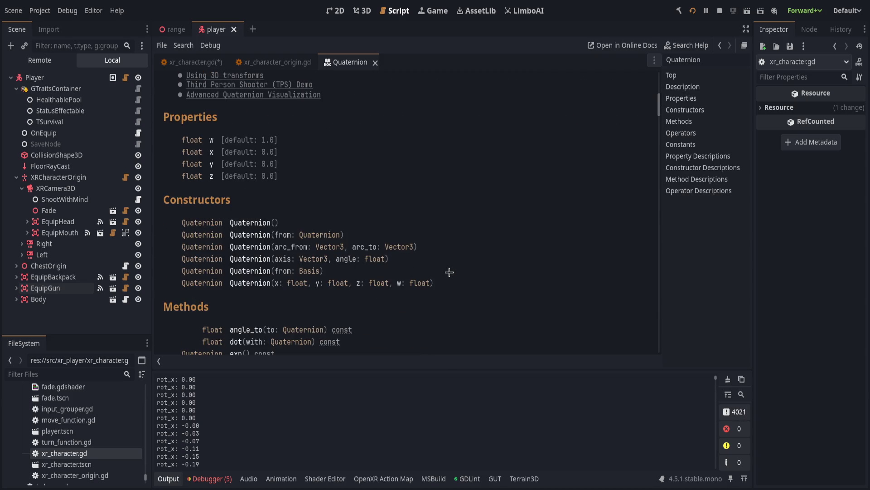
Step: In xr_character.gd, delete the broken quaternion assignment on line 127
click(196, 56)
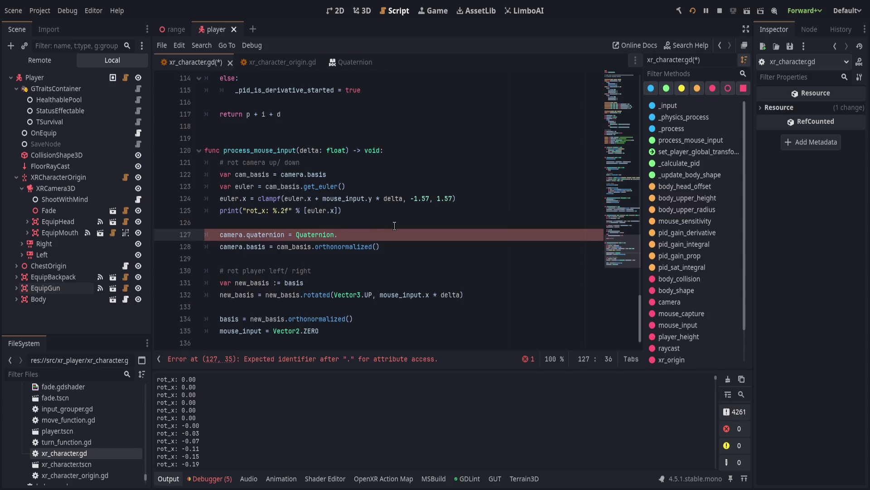
key(shift+Home)
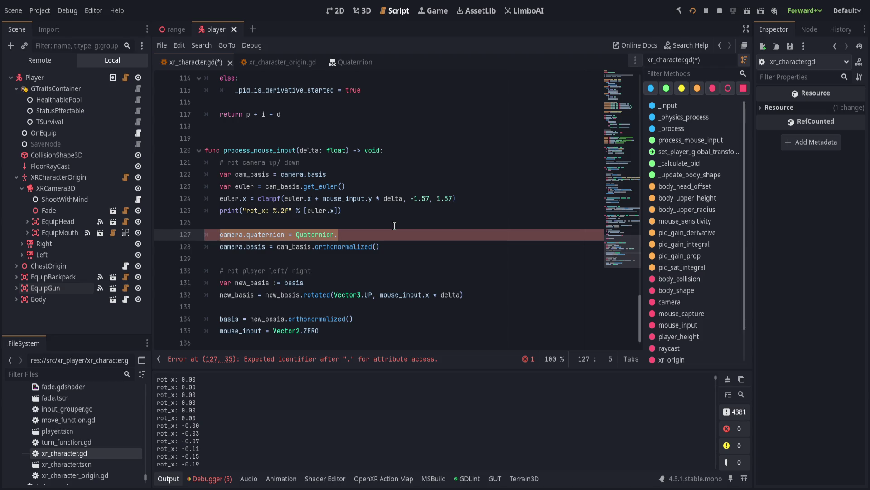
key(End)
key(BackSpace)
key(shift+Home)
key(BackSpace)
key(BackSpace)
key(BackSpace)
key(Return)
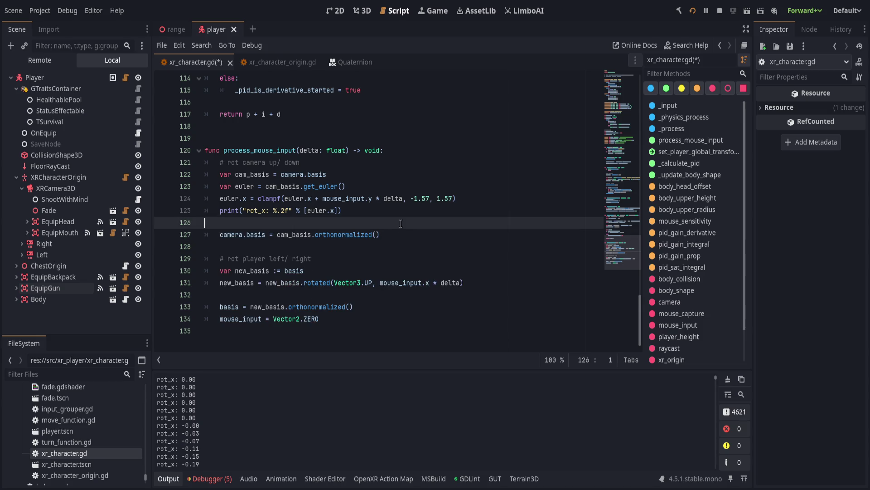
text(camera.b)
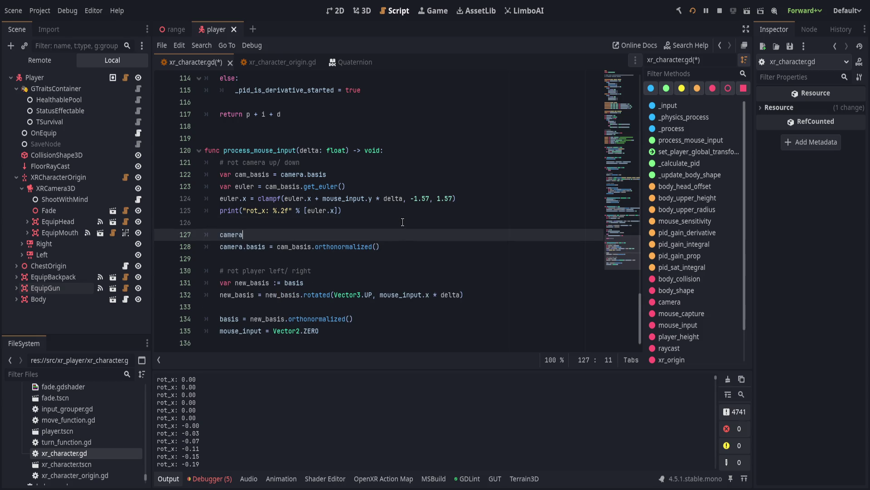
key(Escape)
key(ctrl+shift+k)
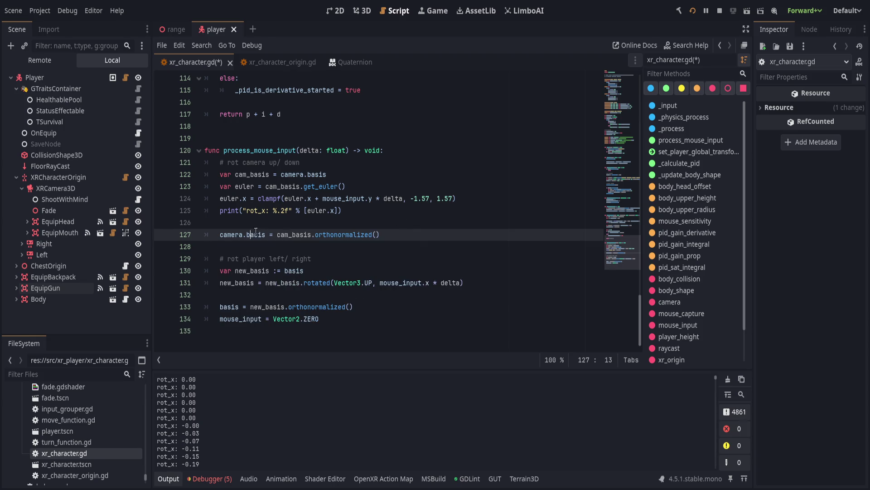
Step: Make line 127 use cam_basis.rotated(basis.x, euler.x), then save and run the game
click(315, 235)
key(Left)
text(r)
key(BackSpace)
text(.rotate)
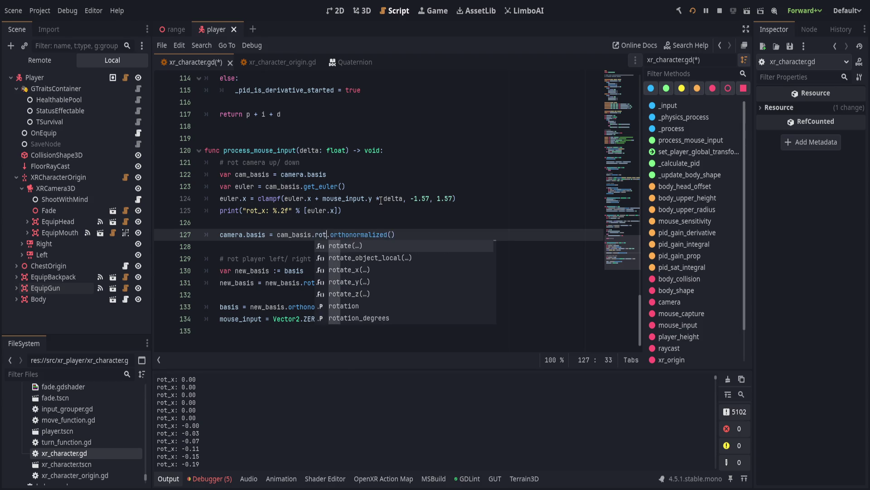
key(Return)
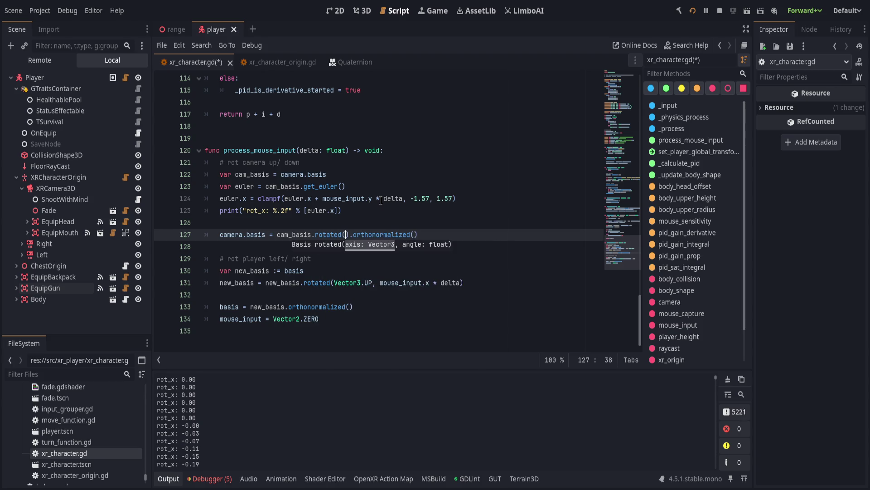
text(basis.x)
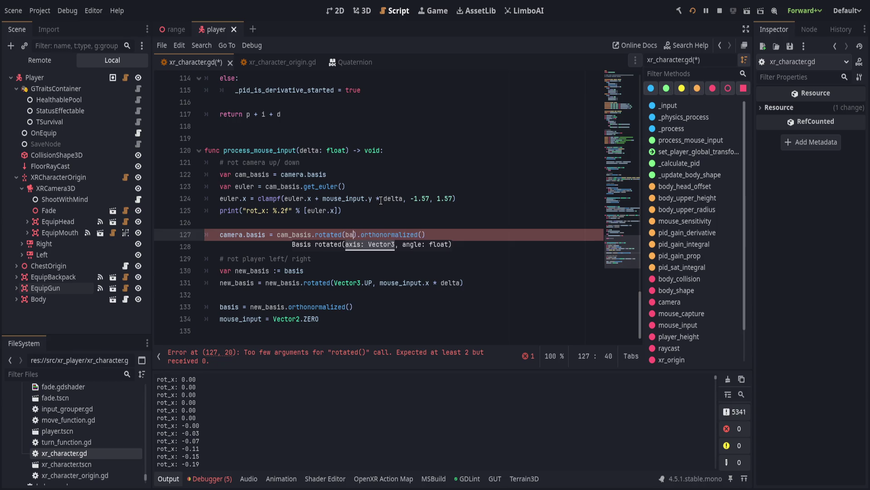
text(,)
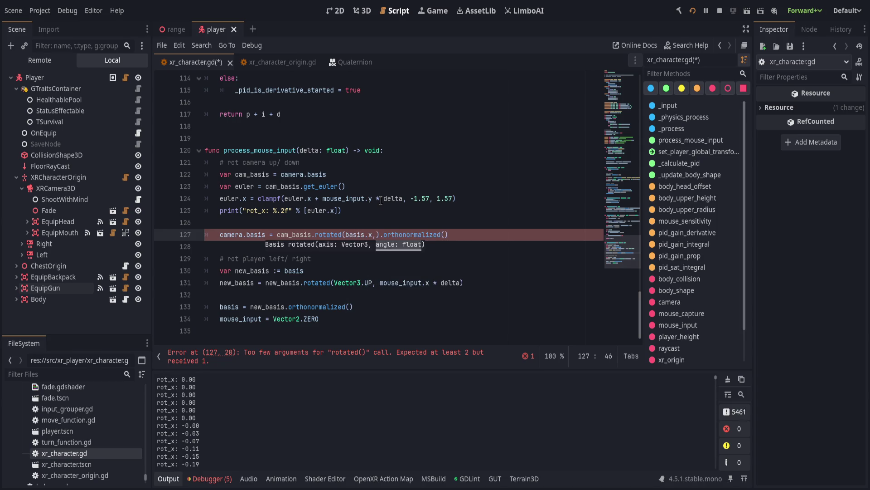
text( euler.x,)
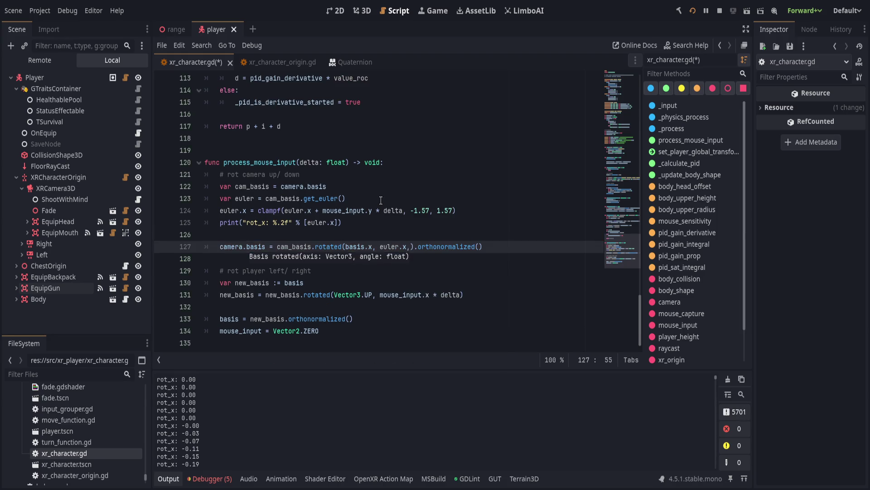
key(BackSpace)
key(End)
key(ctrl+s)
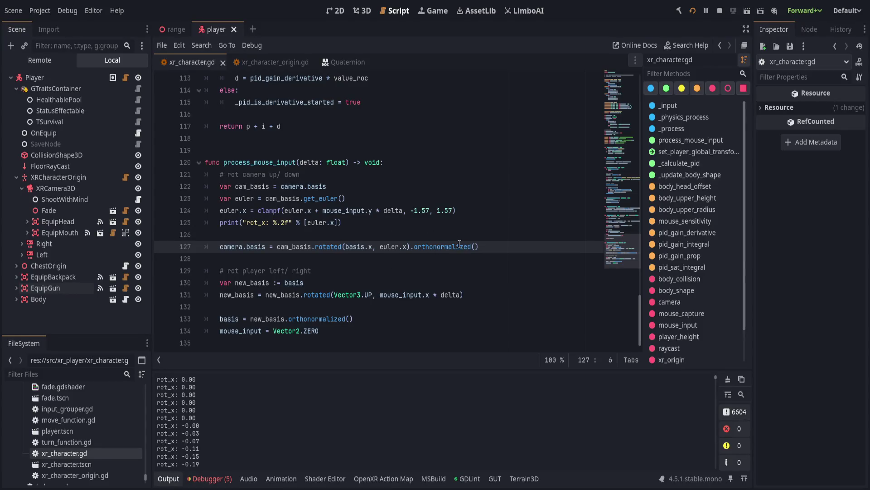
click(509, 247)
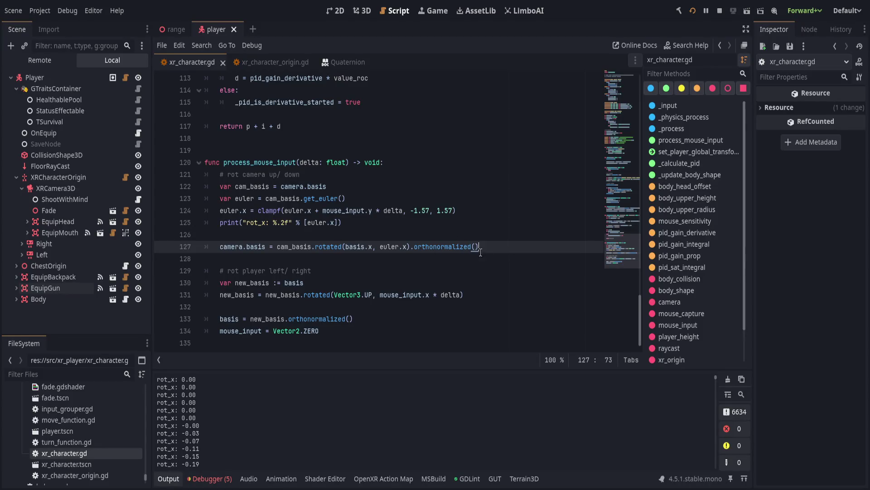
click(407, 247)
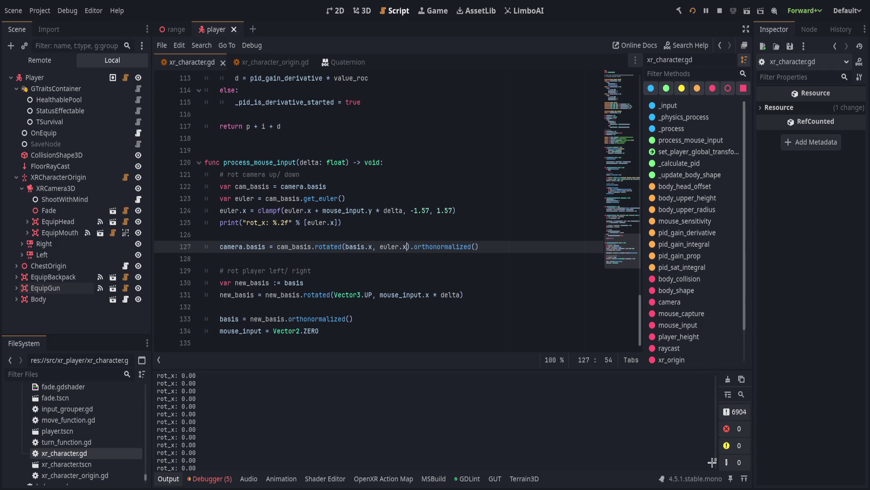
click(500, 223)
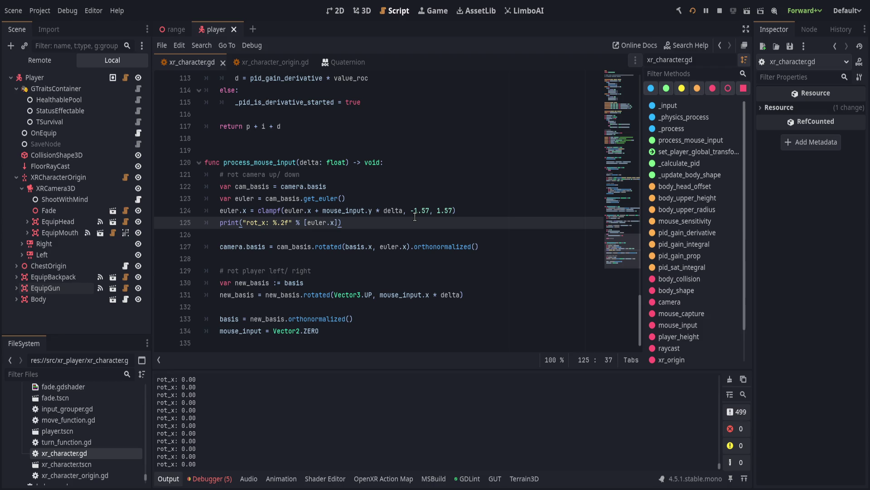
click(511, 208)
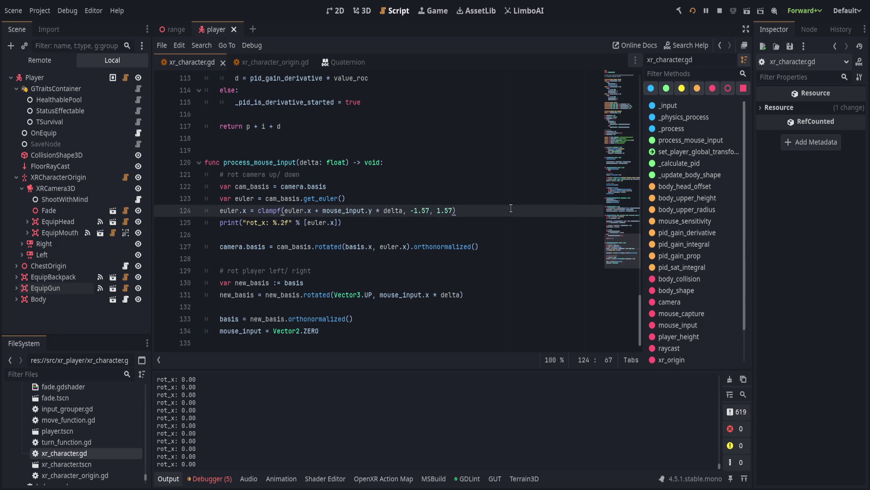
click(367, 223)
click(512, 212)
click(532, 245)
key(Return)
text(camera.rotation.x = )
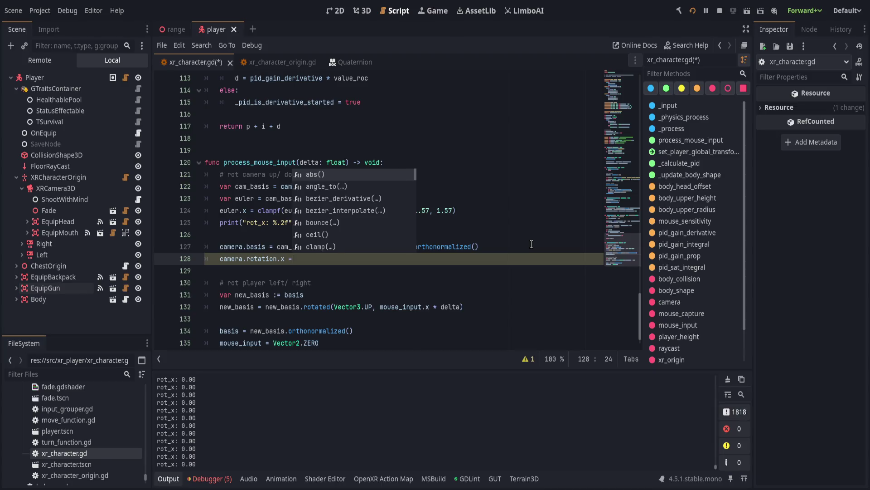
text(clampf(cam)
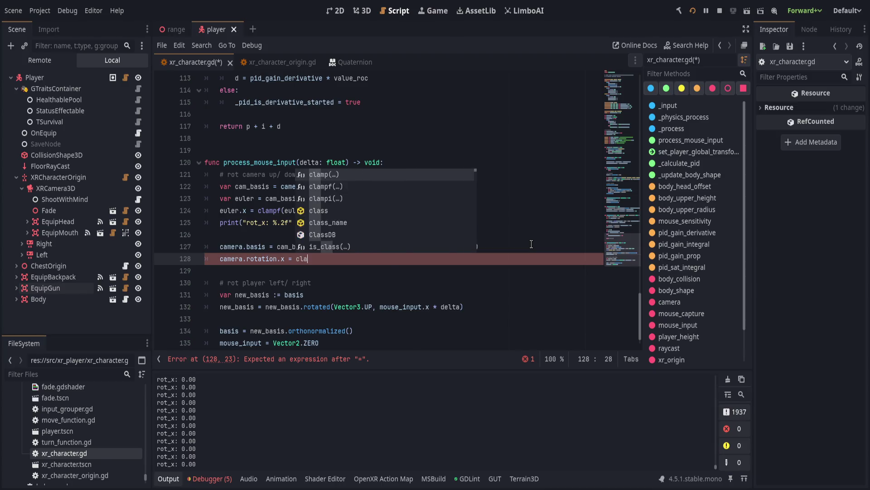
text(era.rotation.y)
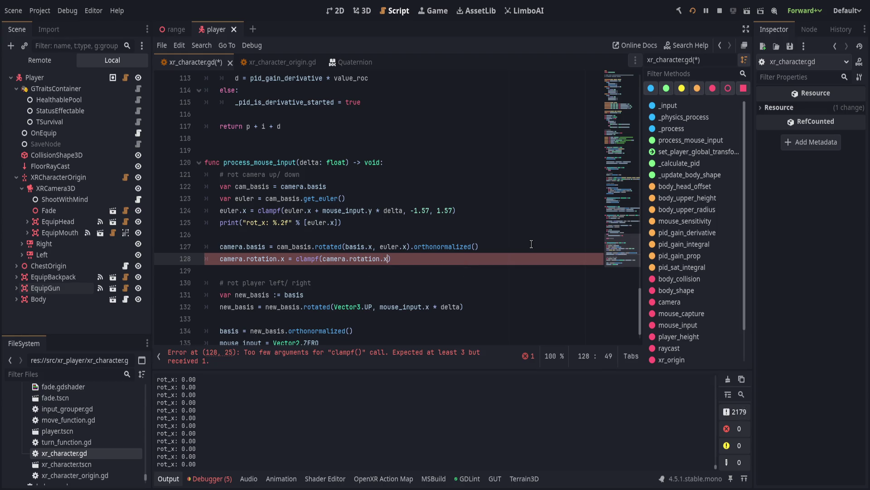
key(Home)
key(ctrl+k)
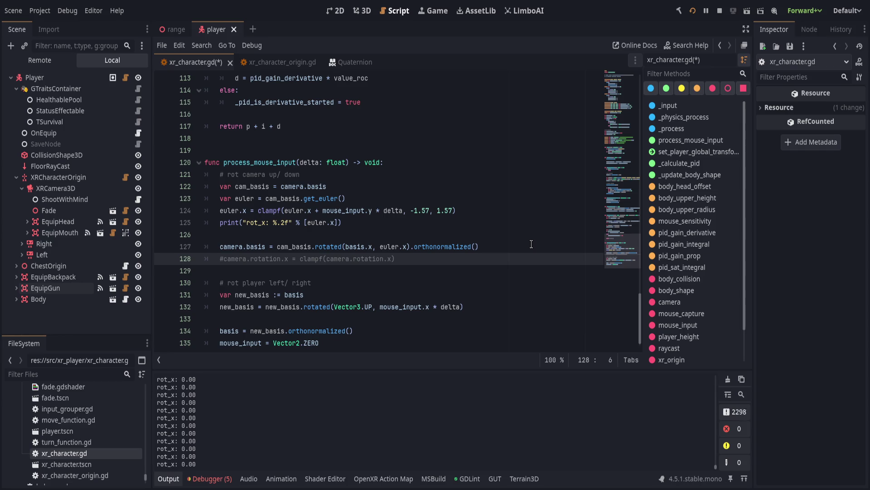
key(ctrl+z)
key(ctrl+z)
key(ctrl+z)
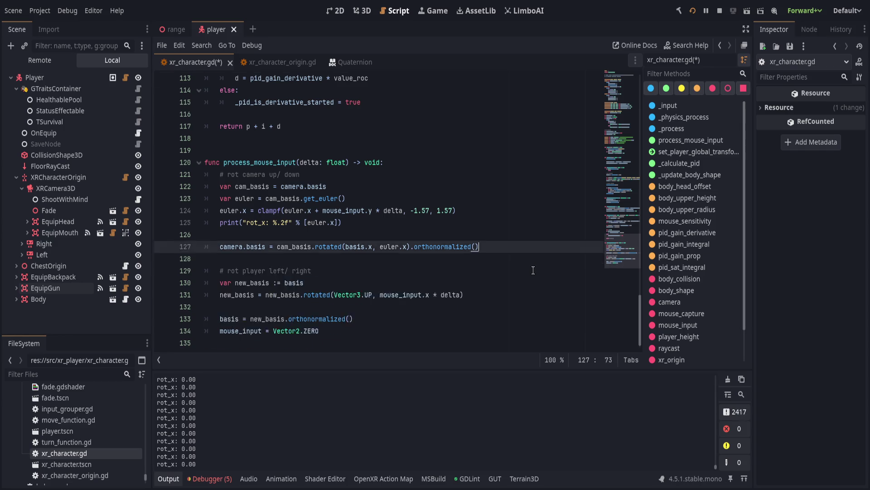
Step: Undo the recent mouse-look edits back to the earlier euler version
key(ctrl+z)
key(ctrl+z)
key(ctrl+z)
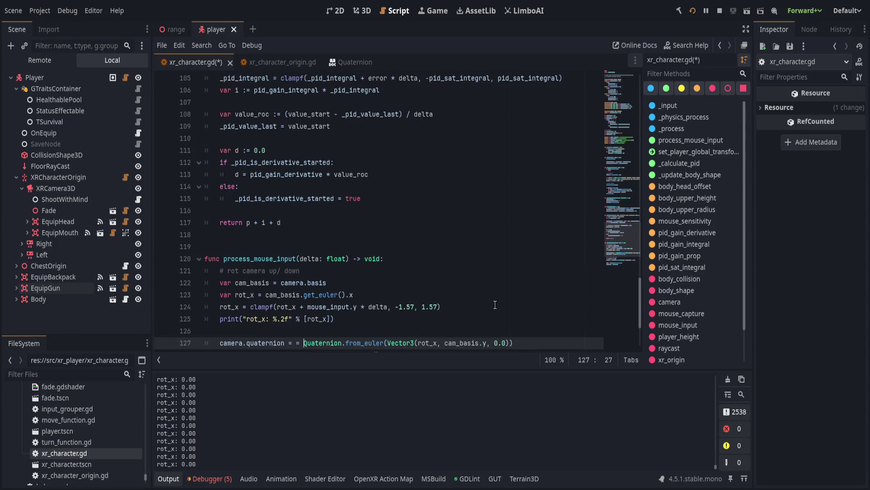
key(ctrl+z)
key(ctrl+z)
key(ctrl+z)
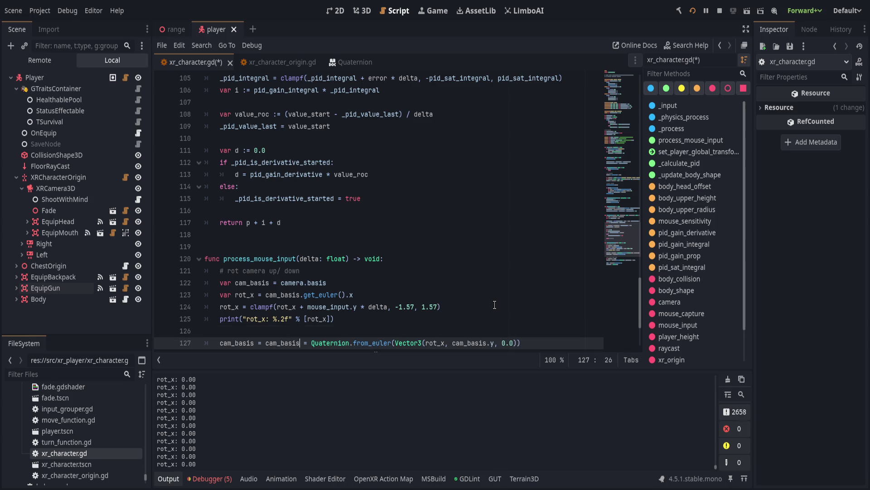
key(ctrl+z)
key(ctrl+z)
key(ctrl+z)
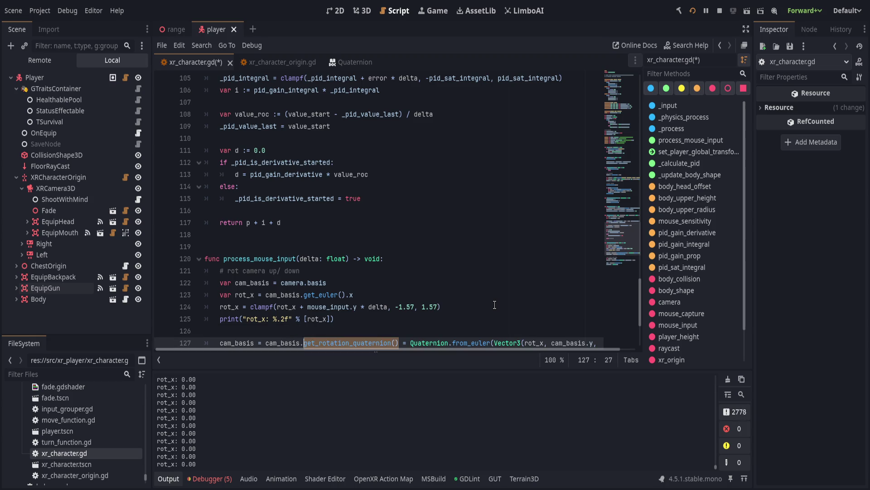
key(ctrl+z)
key(ctrl+z)
key(ctrl+z)
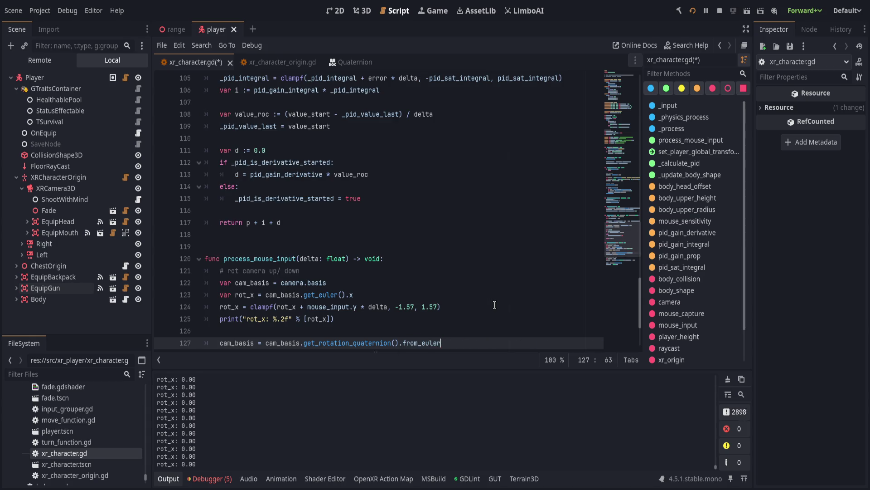
key(ctrl+z)
key(ctrl+z)
key(ctrl+z)
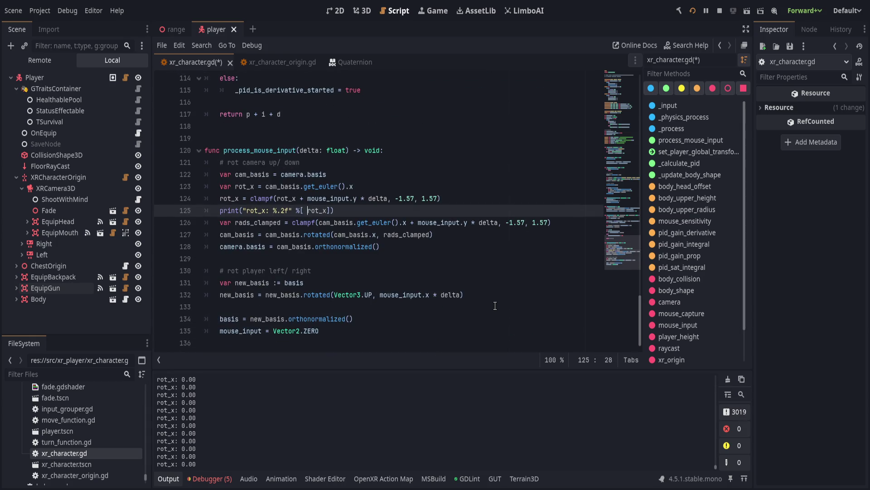
key(ctrl+z)
key(ctrl+z)
key(ctrl+z)
key(ctrl+z)
key(ctrl+z)
key(ctrl+z)
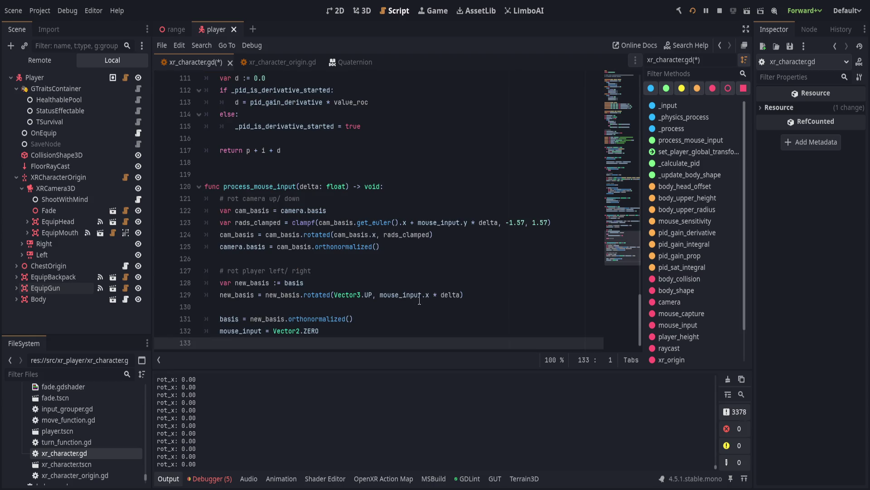
key(ctrl+z)
key(ctrl+z)
key(ctrl+z)
Step: Append .orthonormalized() to the rotated cam_basis expression on line 124
click(401, 251)
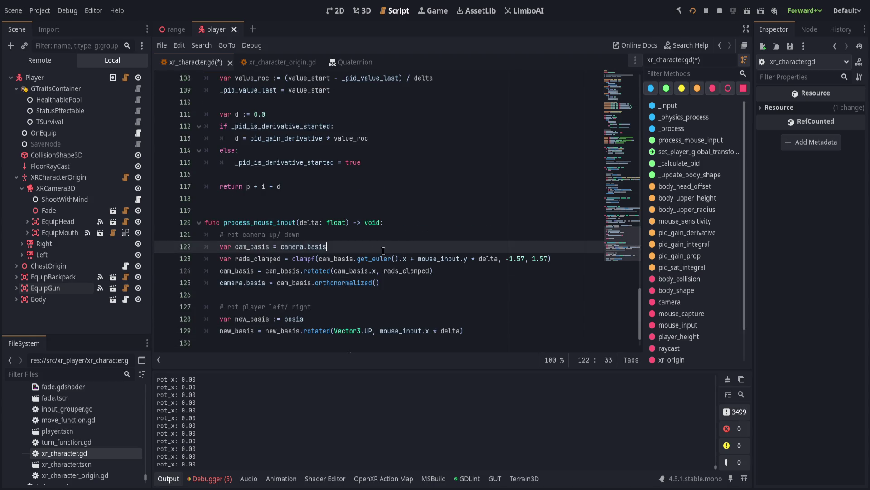
double_click(252, 248)
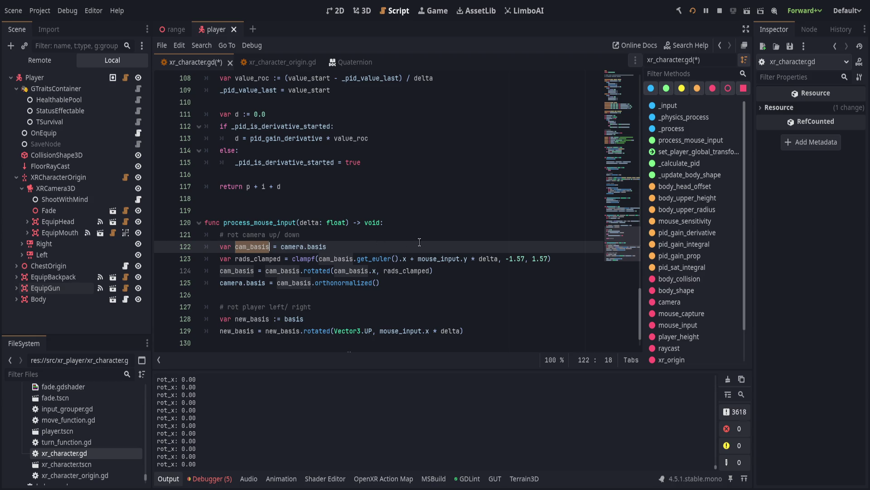
click(440, 288)
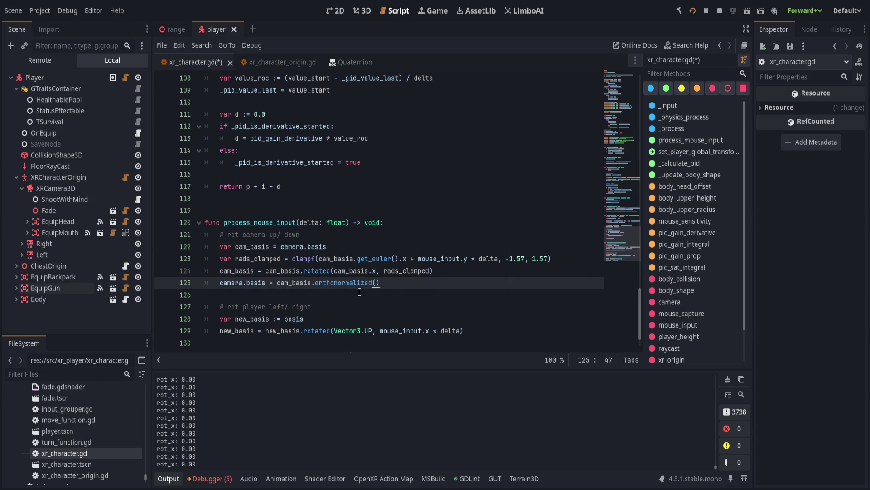
click(448, 272)
text(orth)
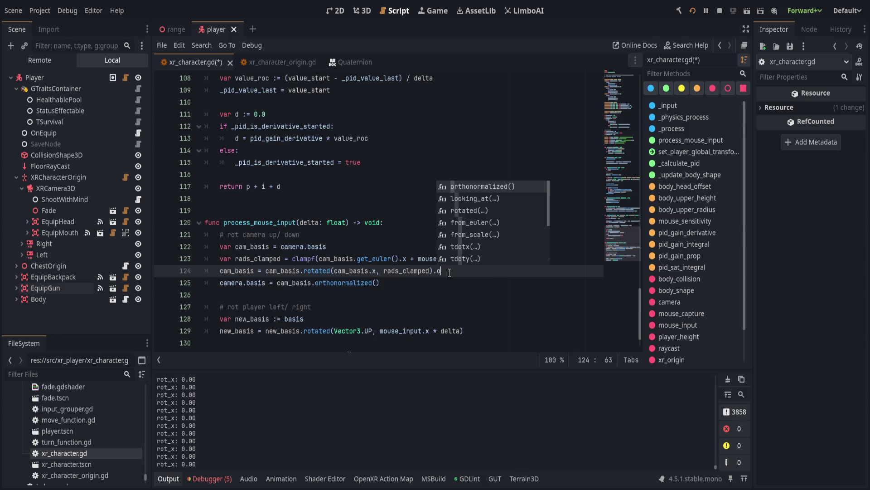
key(Return)
Step: Move the rotated expression from line 124 into the camera.basis = assignment
key(Home)
key(ctrl+Delete)
key(Delete)
key(shift+End)
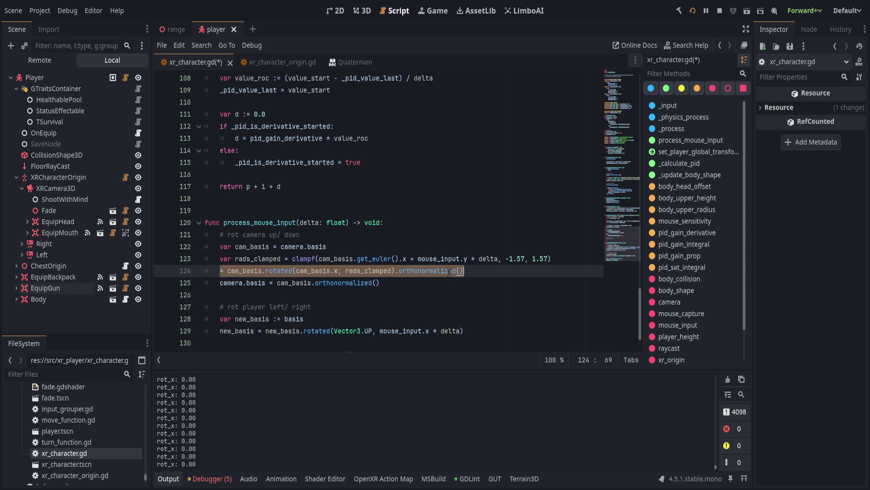
key(ctrl+x)
key(Down)
key(End)
key(ctrl+BackSpace)
key(ctrl+BackSpace)
key(ctrl+BackSpace)
key(ctrl+v)
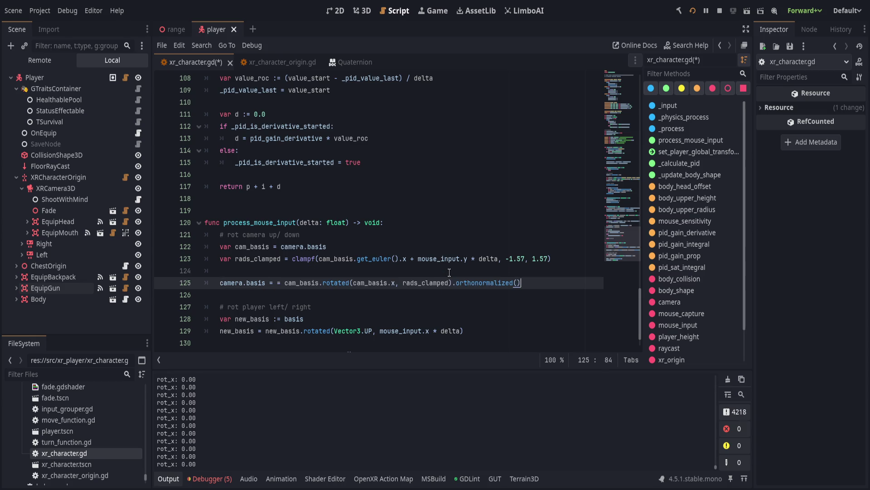
Step: Remove the duplicated equals sign and move the camera.basis line up over the blank line
key(Home)
key(ctrl+Right)
key(ctrl+Right)
key(ctrl+Right)
key(Delete)
key(Delete)
key(End)
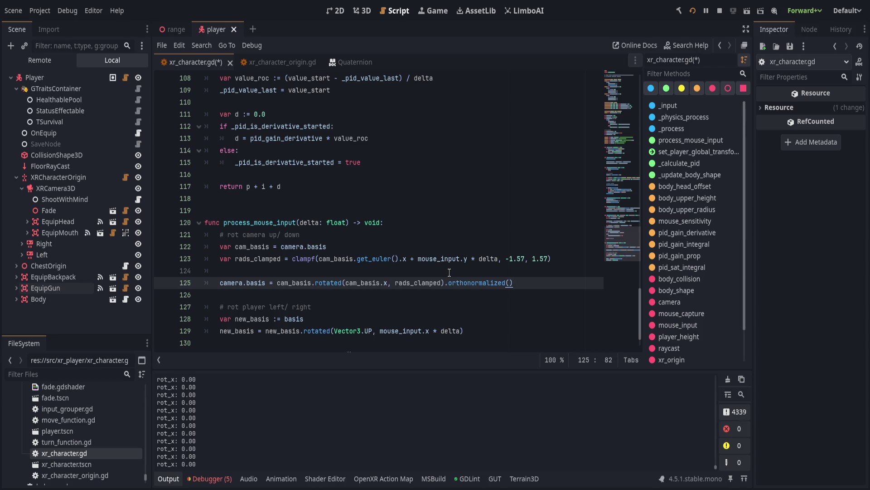
key(alt+Up)
key(Down)
key(Down)
key(Up)
Step: Add camera.rotation.x = clampf(camera.rotation.x, -1.57, 1.57), then save and run
key(Tab)
text(amera.rotation)
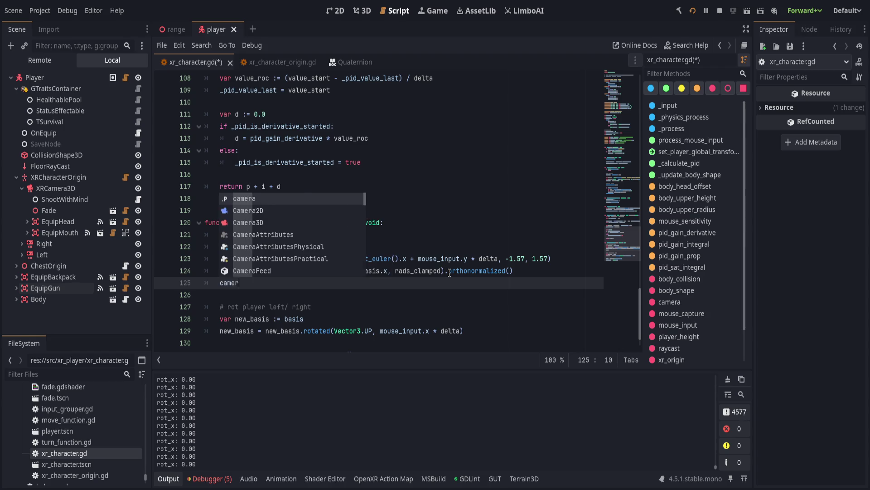
text(.x)
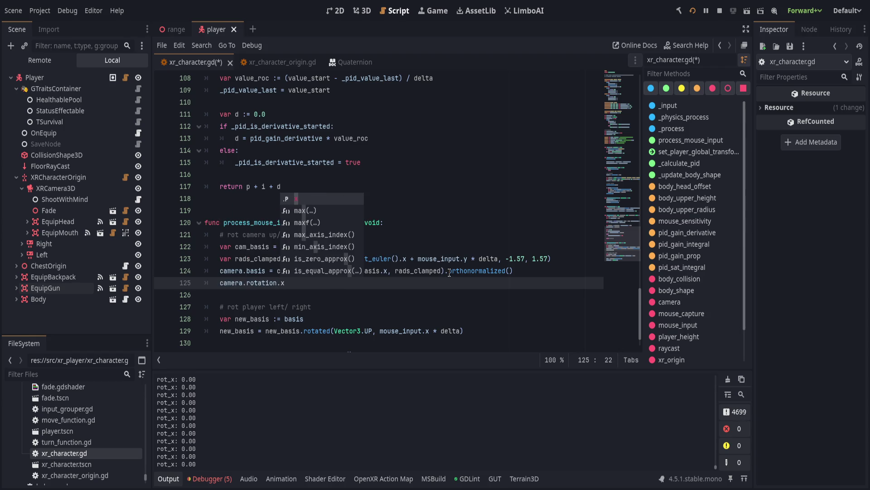
key(BackSpace)
key(BackSpace)
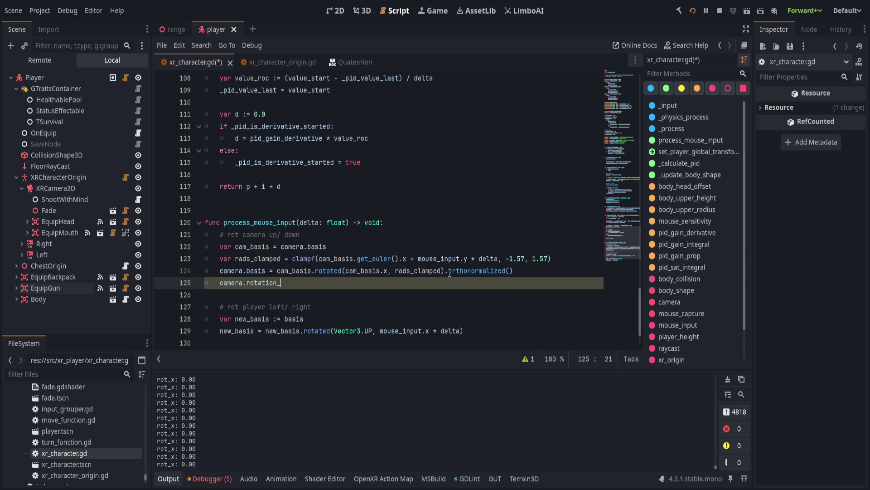
text(_de)
key(BackSpace)
key(BackSpace)
key(BackSpace)
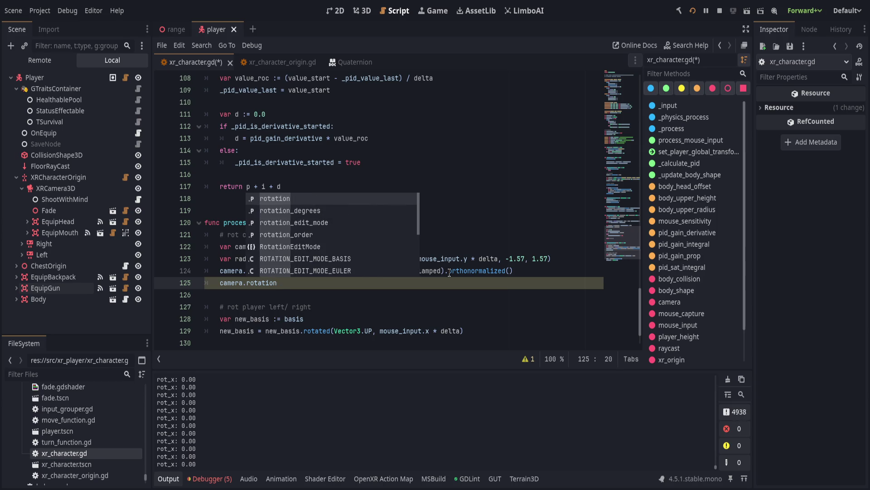
text(.x = clampf()
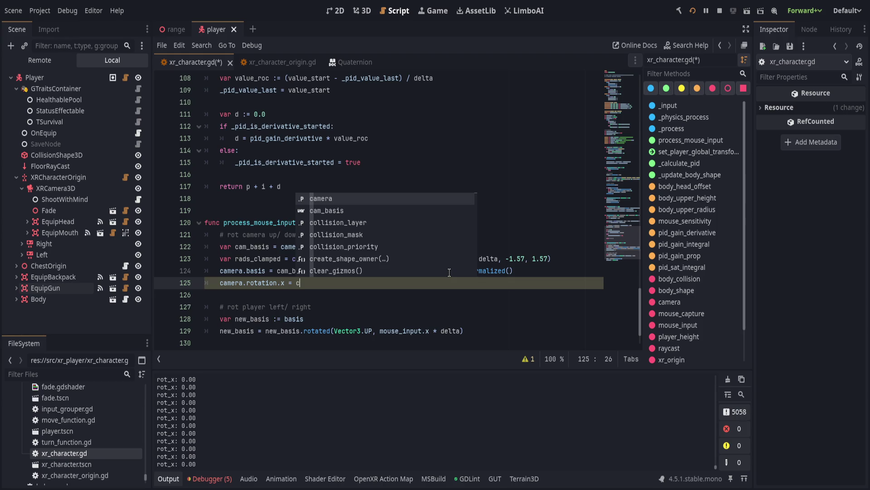
key(Escape)
text(camera.rotation.x)
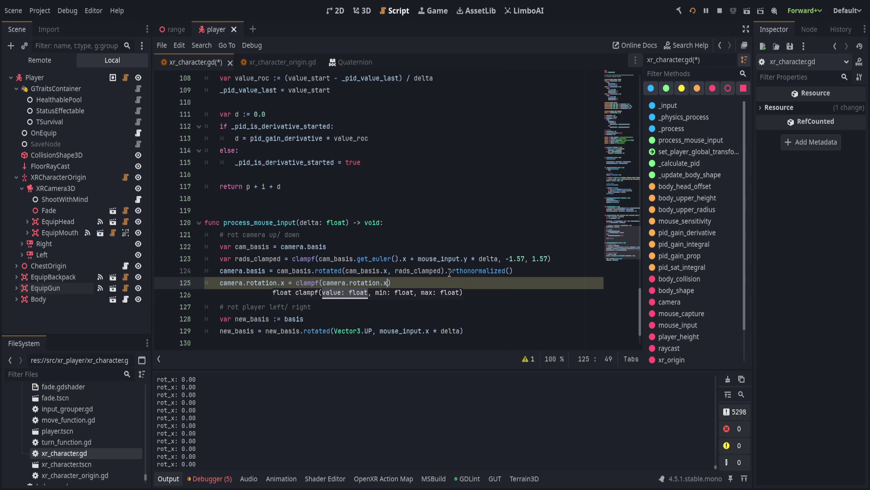
text(, )
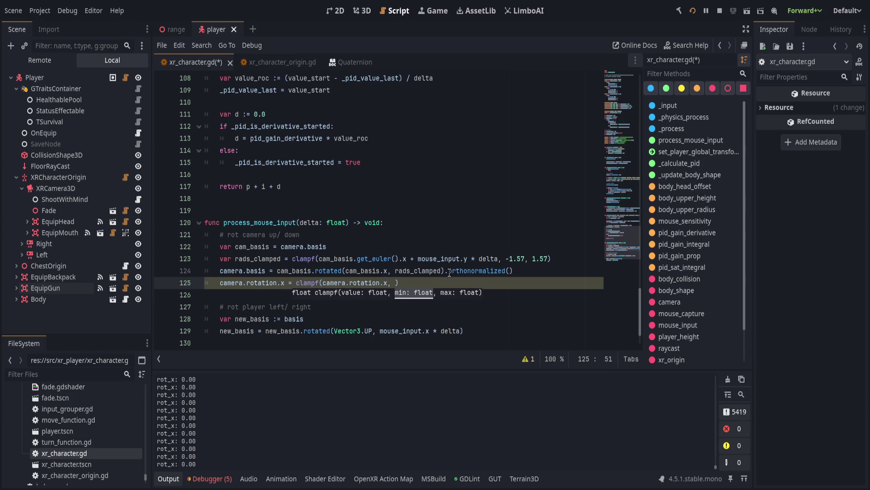
text(-1.57, 1)
text(.57))
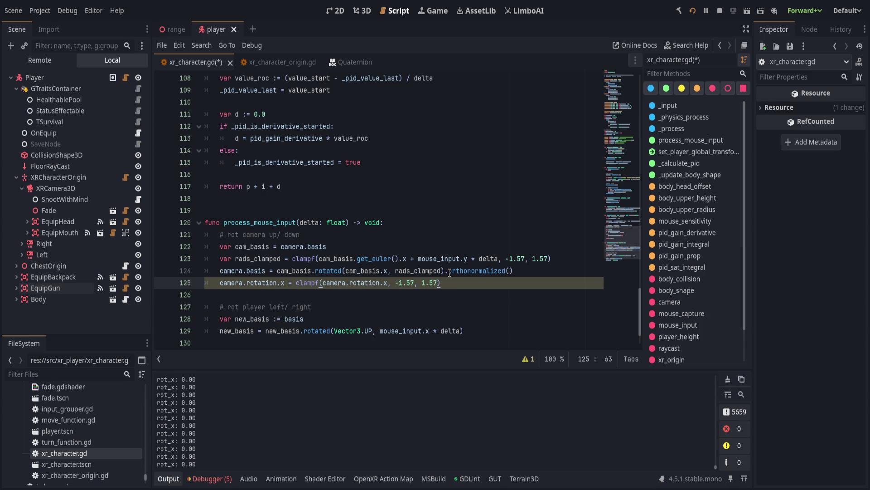
key(ctrl+s)
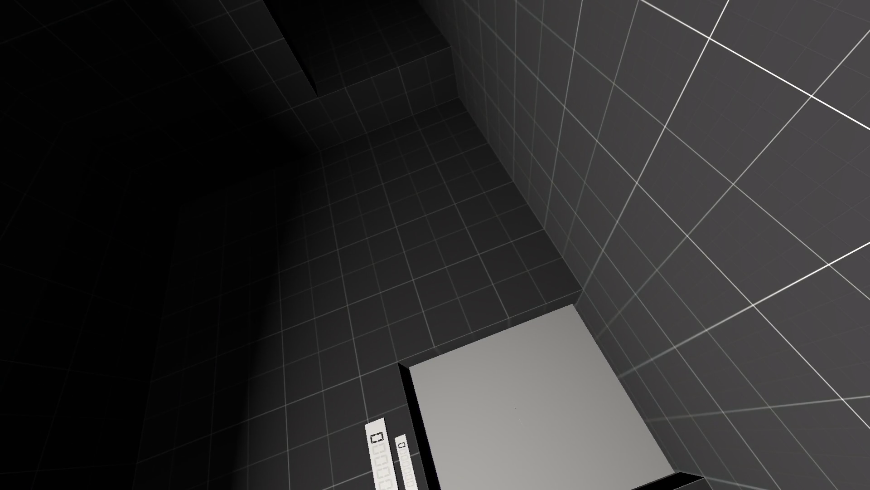
Step: Add camera.rotation.z = 0.0 below the clamp line, save, and test it in the game
key(alt+Tab)
key(Return)
text(camera.rotation.x)
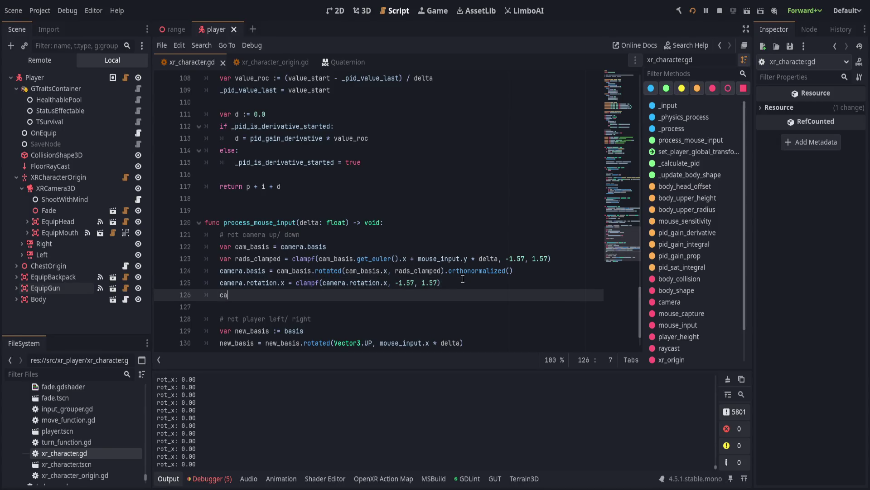
key(BackSpace)
text(z = 0.0)
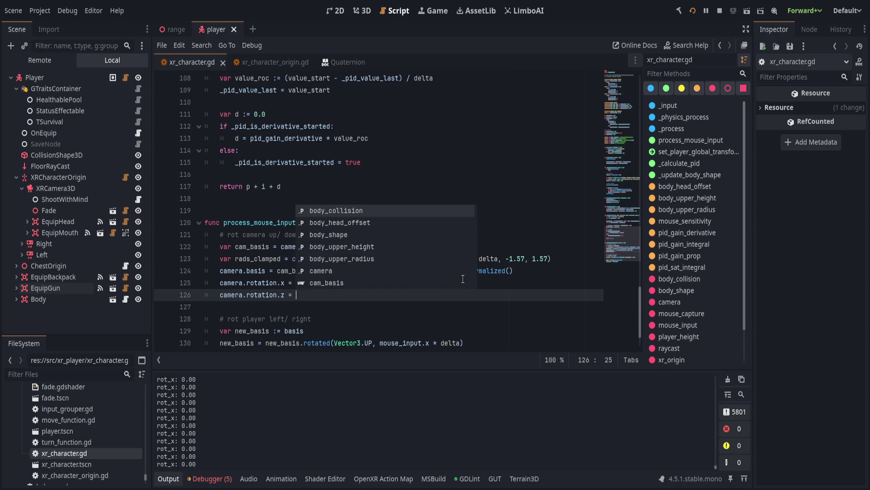
key(ctrl+s)
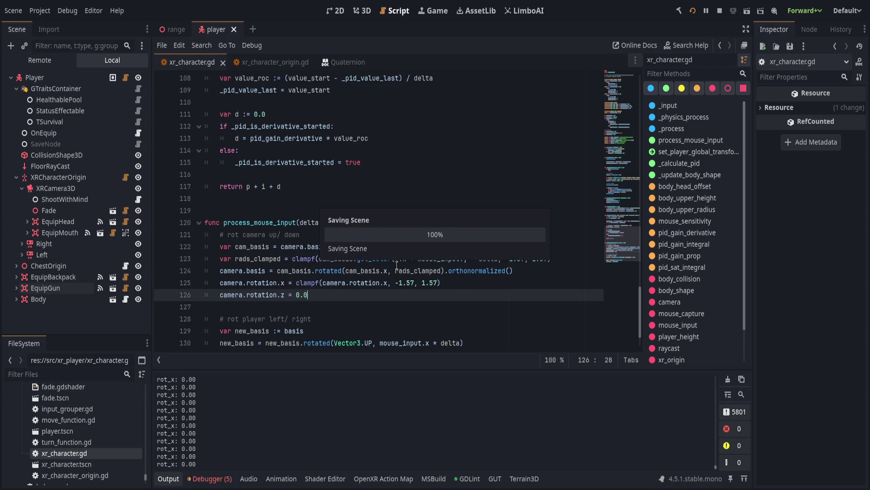
click(437, 259)
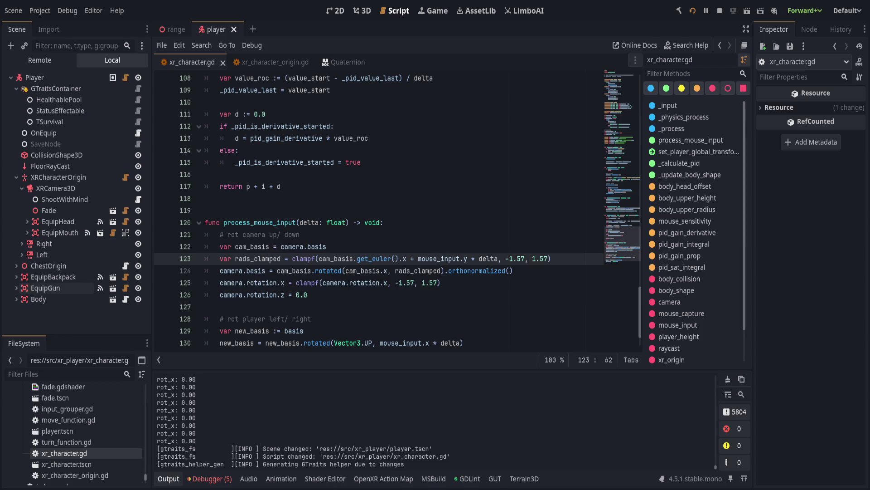
key(F5)
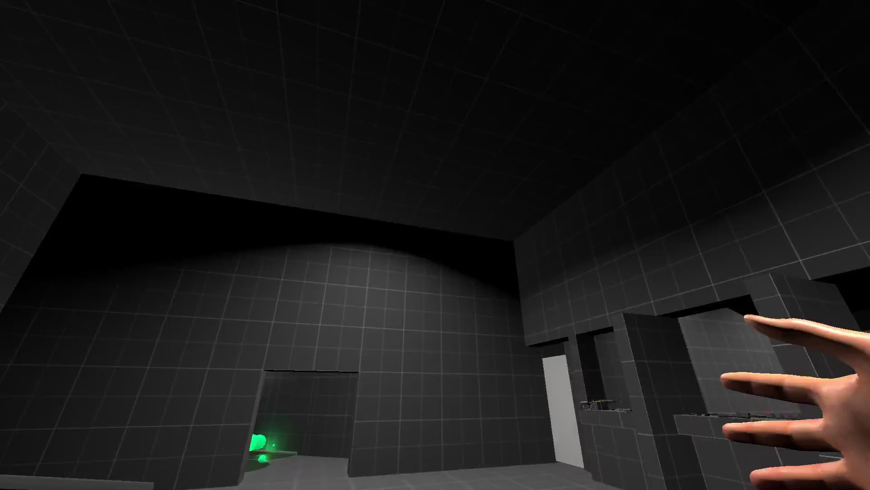
key(F8)
click(367, 298)
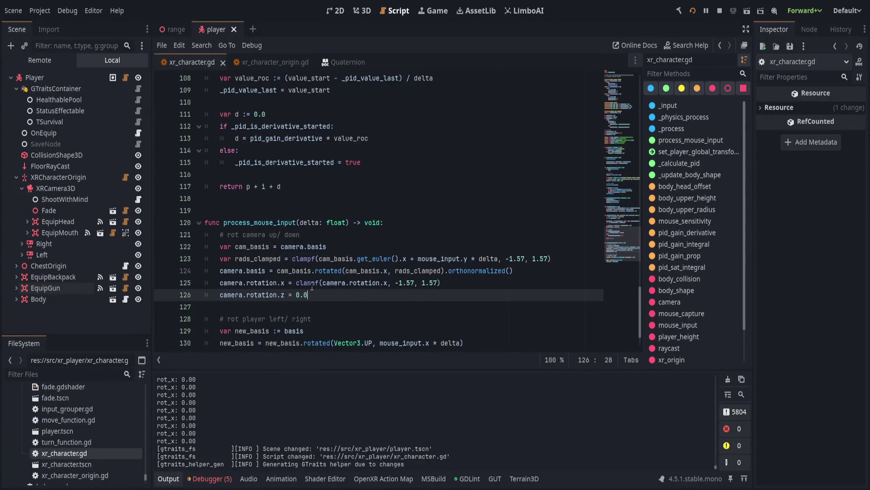
Step: Change line 125's expression to degrees.x, comment the line out, save, and briefly run the game
double_click(280, 282)
mouse_move(279, 282)
mouse_down()
mouse_move(429, 282)
mouse_move(289, 285)
mouse_up()
key(BackSpace)
text(degrees.x)
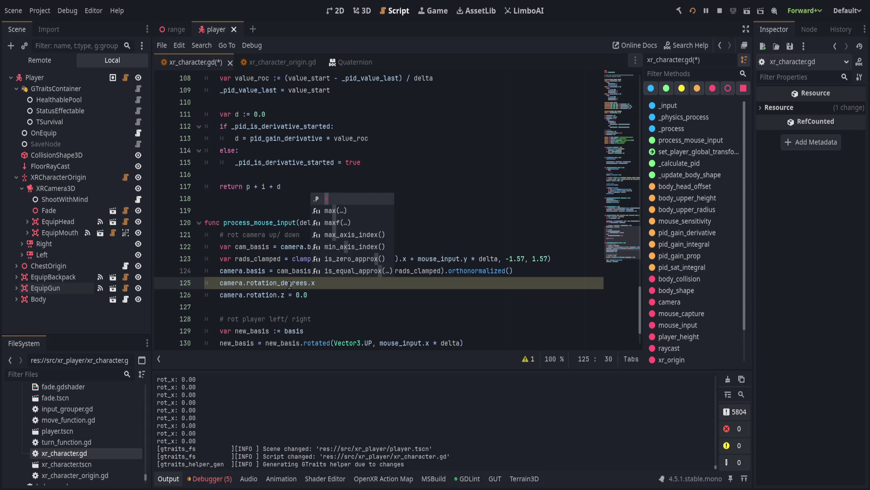
key(Home)
text(#)
key(ctrl+s)
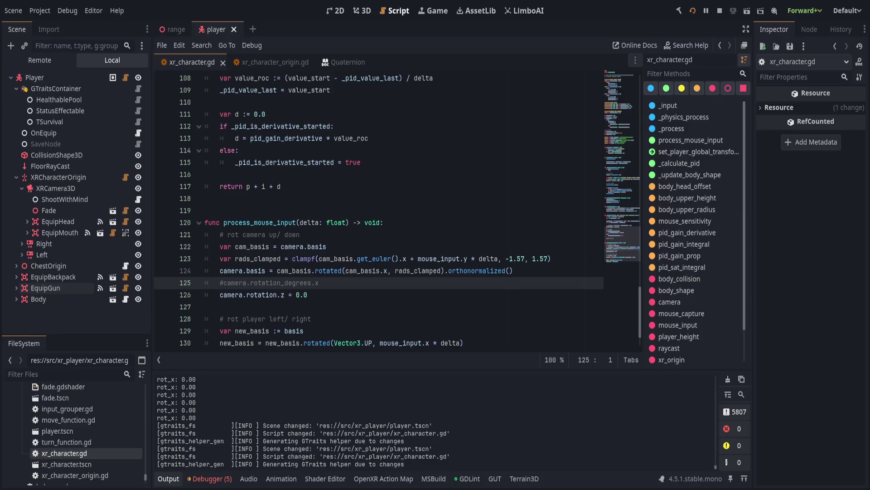
key(F5)
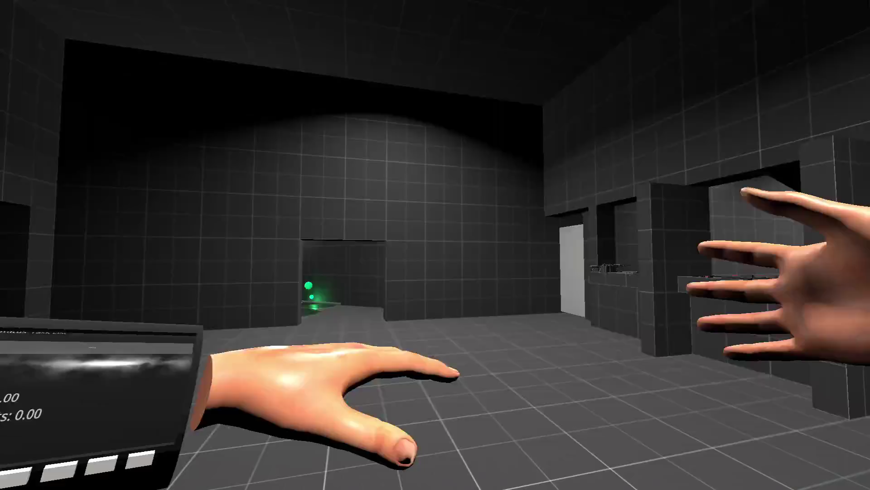
key(F8)
Step: Delete the clamp limits after delta from the rads_clamped line 123
click(345, 270)
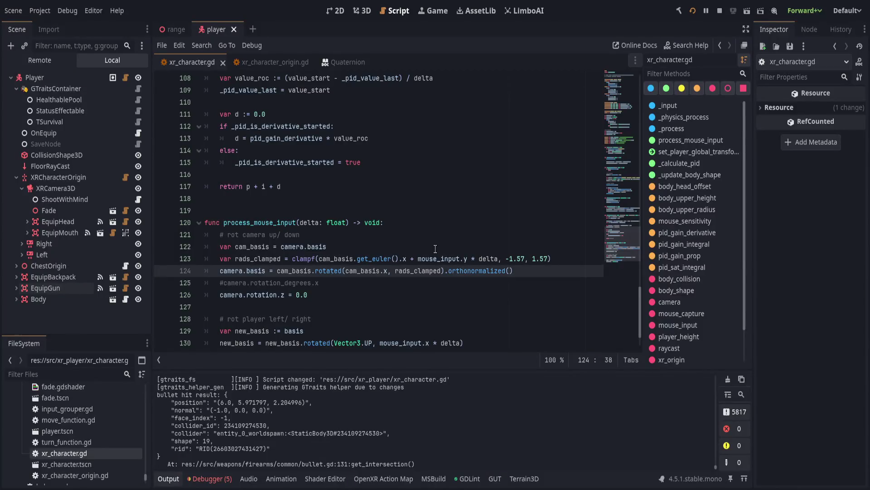
click(435, 283)
click(572, 270)
double_click(263, 259)
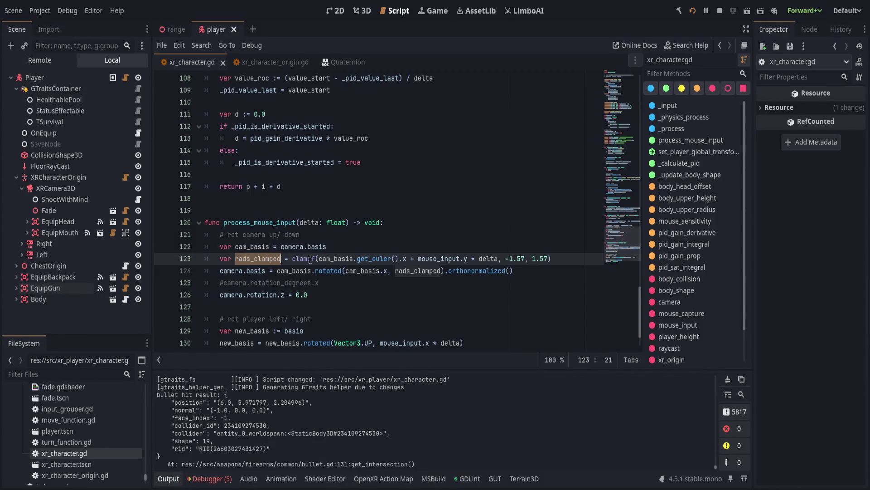
drag(498, 259, 550, 258)
key(BackSpace)
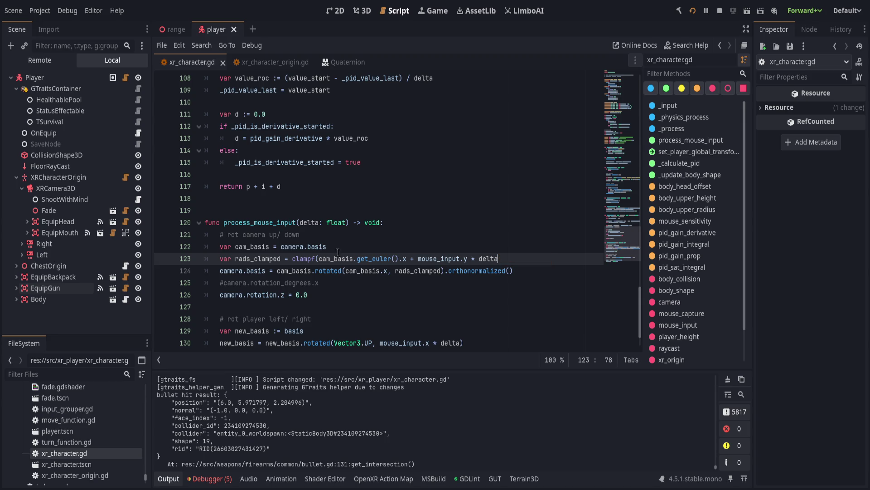
Step: Rename rads_clamped to 'change', then delete that variable declaration from line 123
key(ctrl+Left)
key(ctrl+Left)
key(ctrl+Left)
key(ctrl+BackSpace)
text(change)
key(Right)
key(Right)
key(Right)
key(Delete)
key(Delete)
key(Delete)
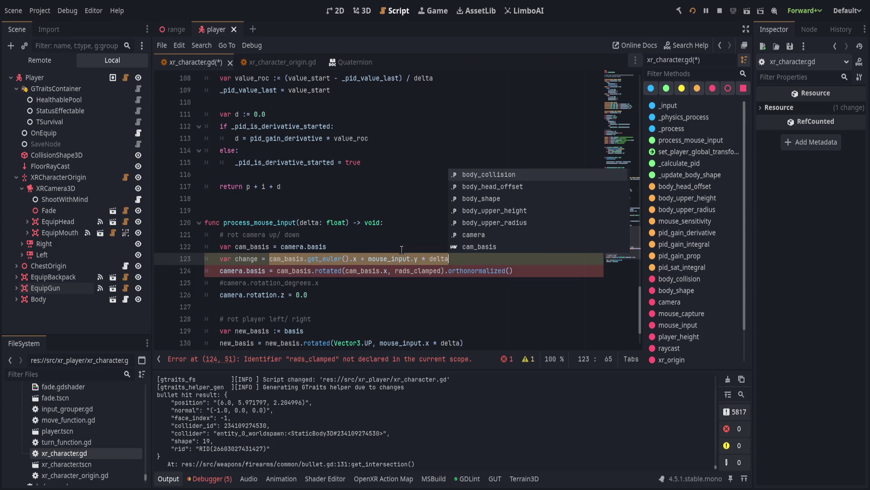
double_click(244, 258)
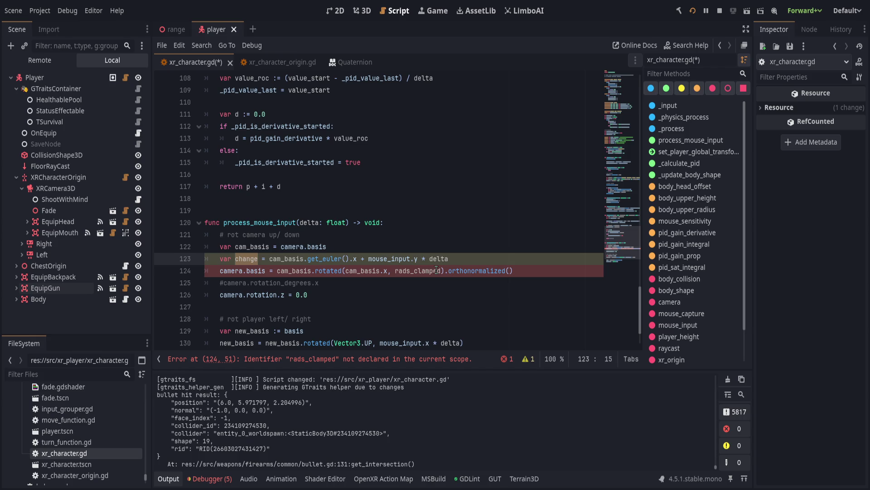
key(BackSpace)
key(ctrl+BackSpace)
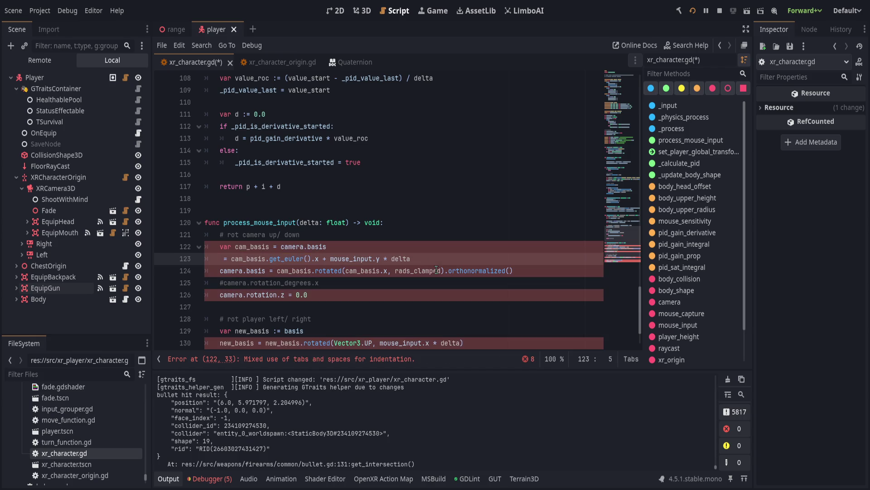
Step: Undo the rads_clamped edits until cam_basis is assigned straight back to camera.basis
key(ctrl+z)
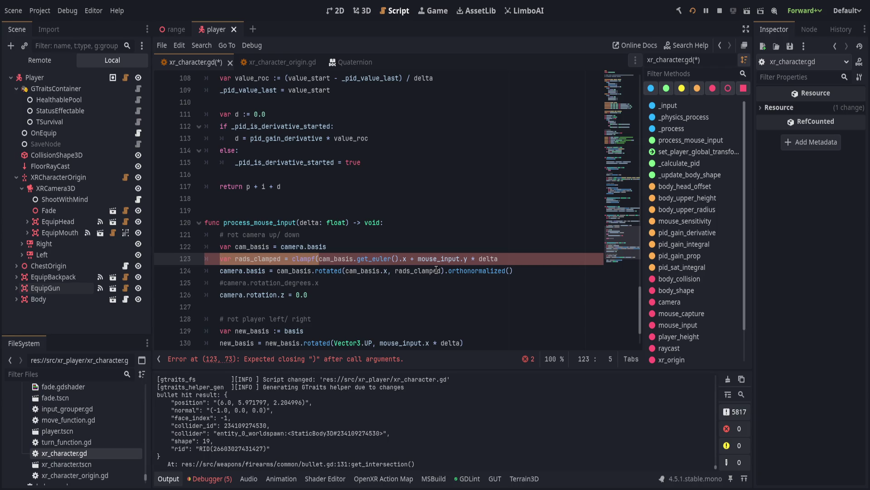
key(ctrl+z)
key(ctrl+z)
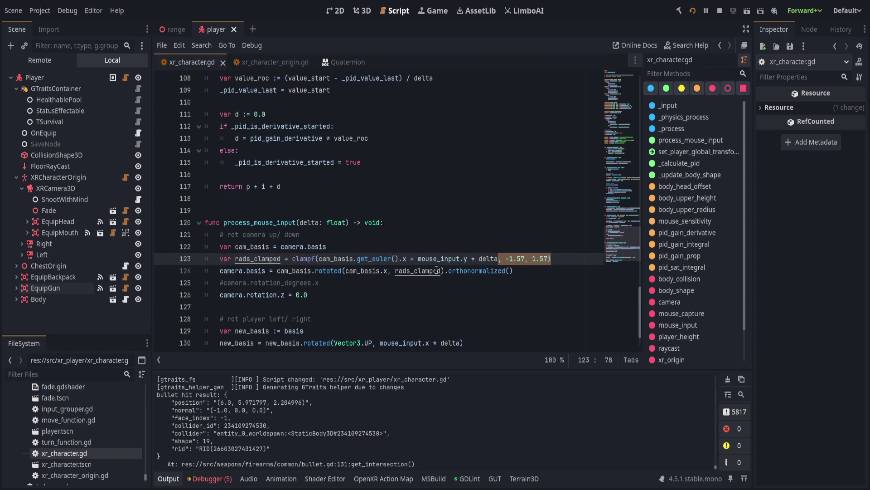
key(ctrl+z)
key(ctrl+z)
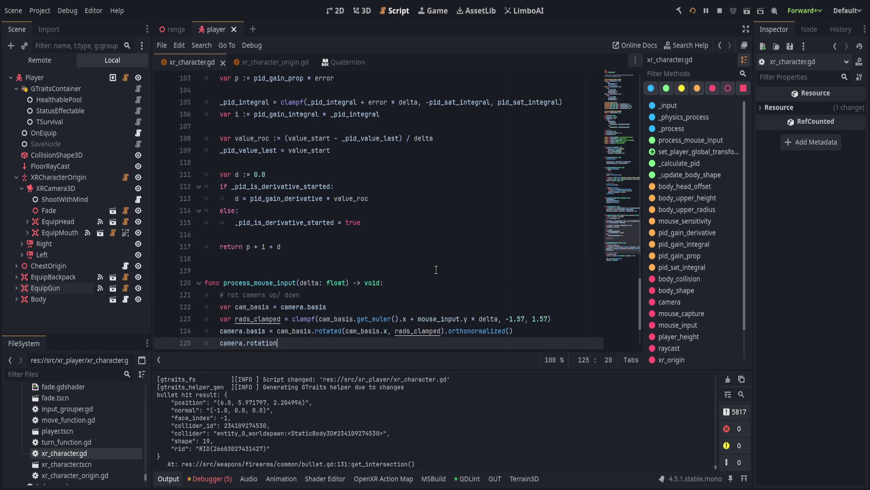
key(ctrl+z)
key(ctrl+z)
key(ctrl+z)
key(ctrl+z)
key(ctrl+z)
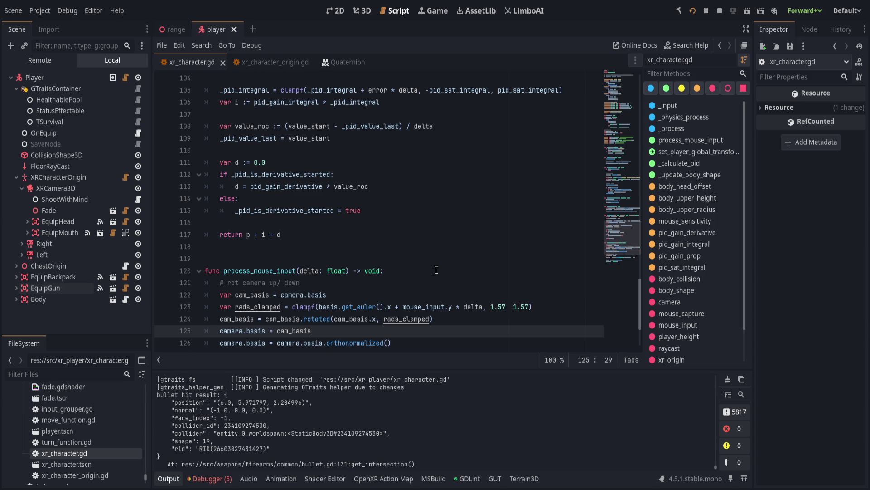
key(ctrl+z)
key(ctrl+z)
key(ctrl+z)
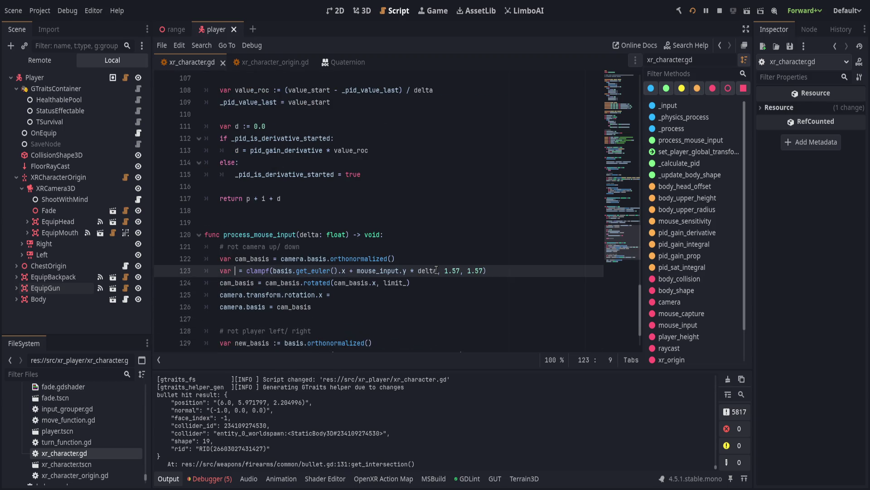
key(ctrl+z)
key(ctrl+z)
key(ctrl+z)
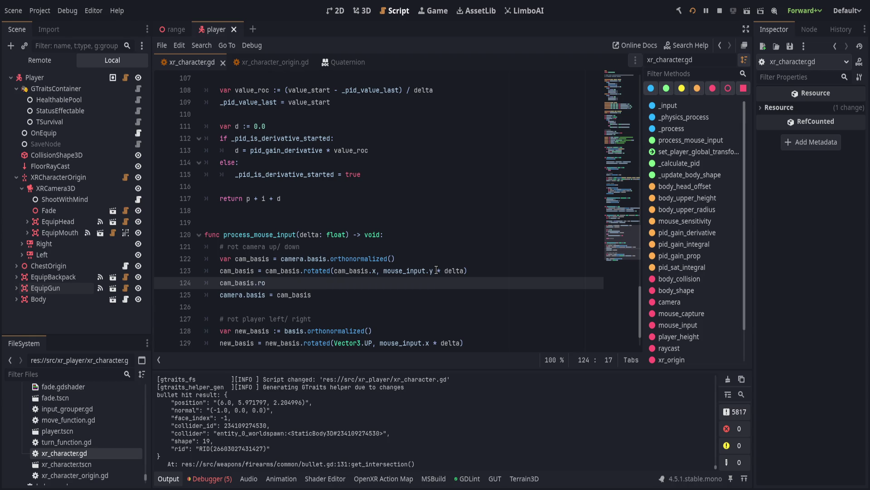
key(ctrl+z)
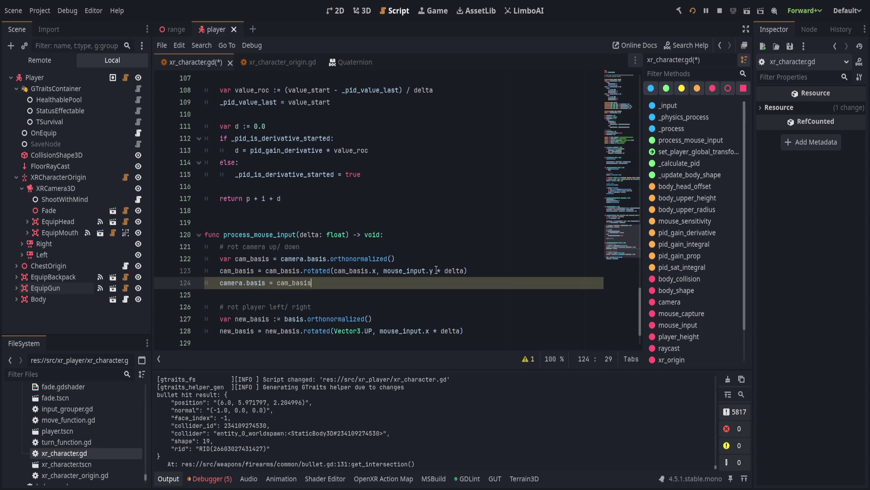
key(ctrl+z)
Step: Begin a new line 125 with camera.rotation_degrees
text(amera)
key(Escape)
text(rotation_degrees)
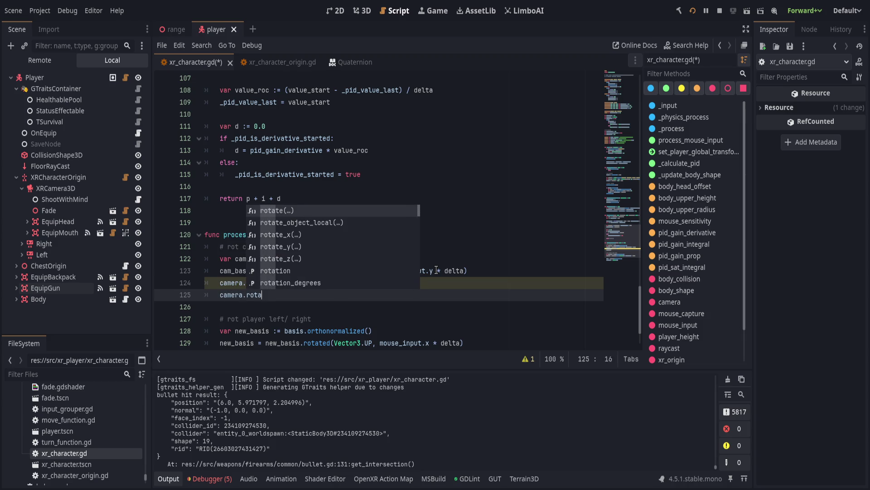
text(.y)
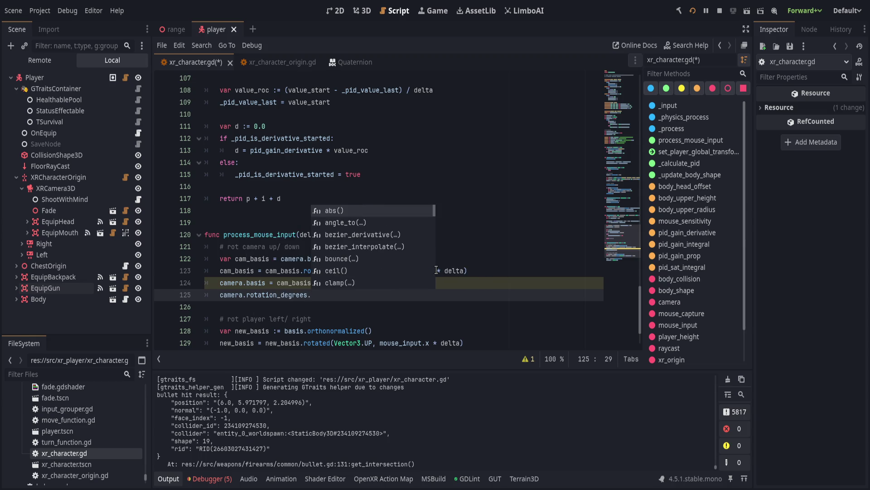
Step: Write camera.rotation_degrees.x = clampf(camera.rotation_degrees.x, -90, 90), save, and test-run the game
key(Escape)
text(= clampf()
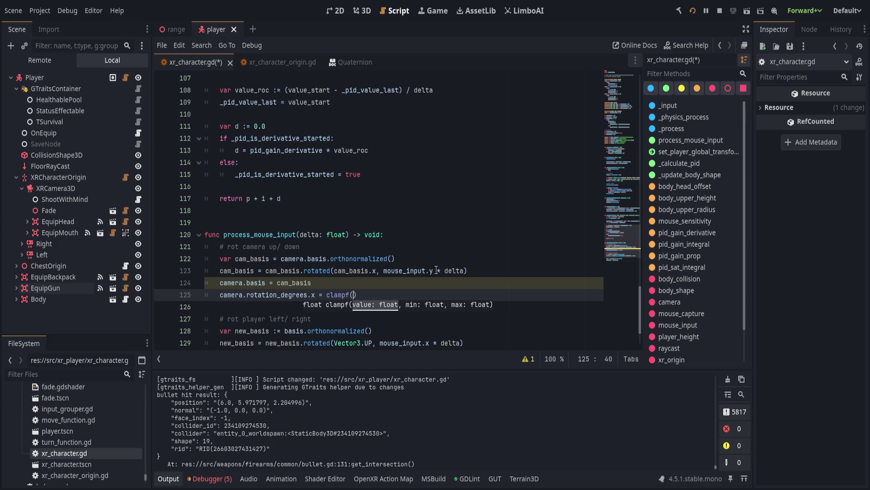
text(camera.rot)
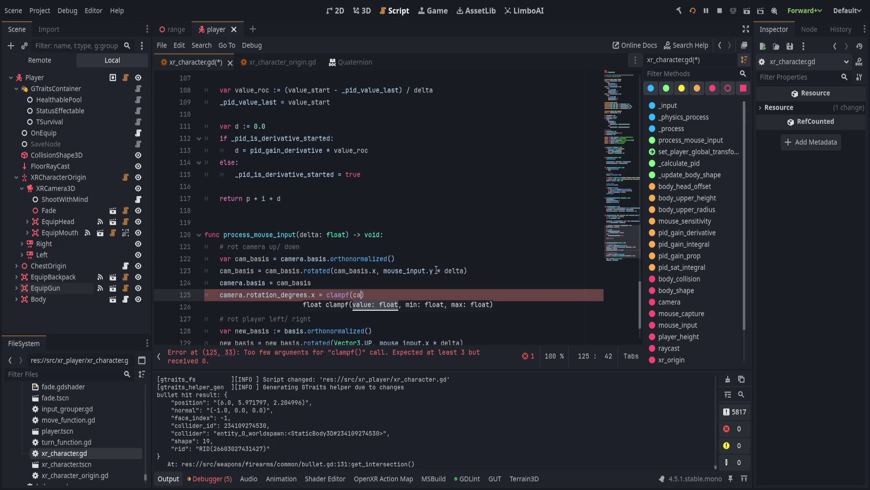
text(ation_degrees,)
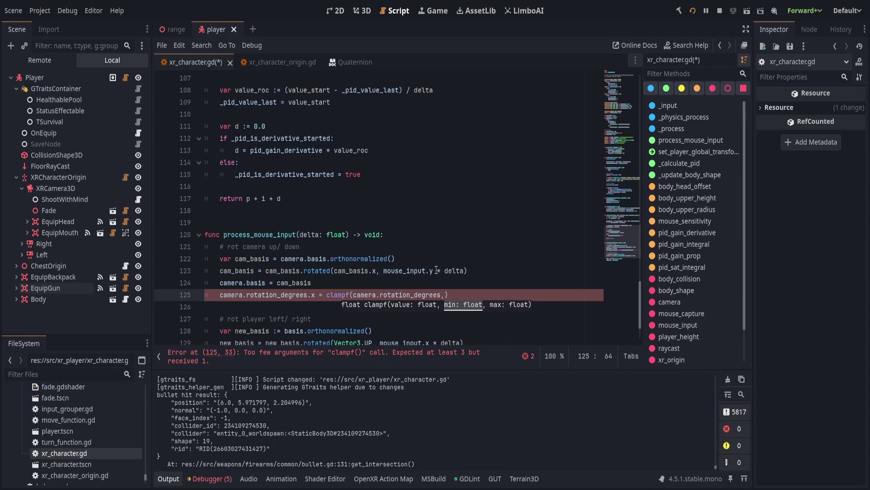
key(BackSpace)
text(.xm)
key(BackSpace)
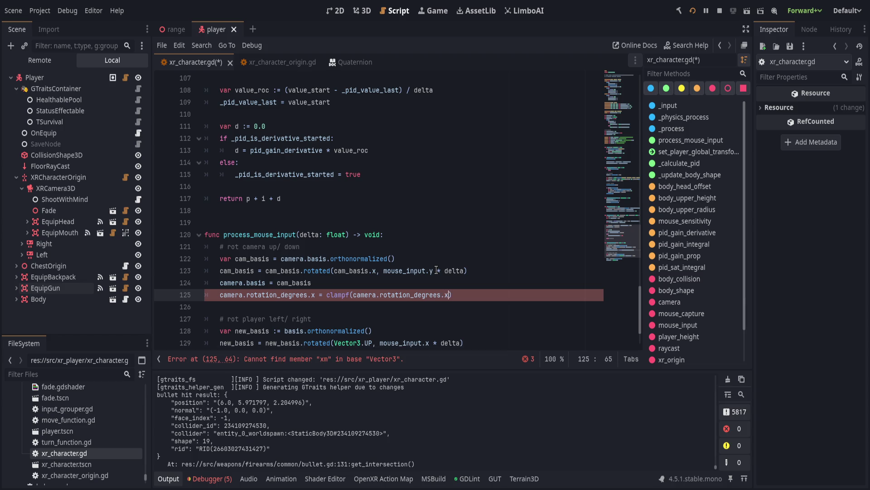
text(, -90, 90)
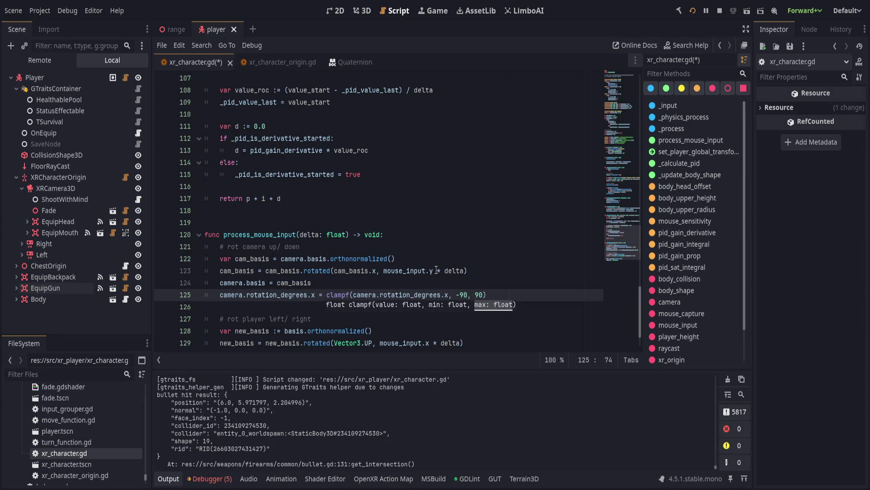
text())
key(ctrl+s)
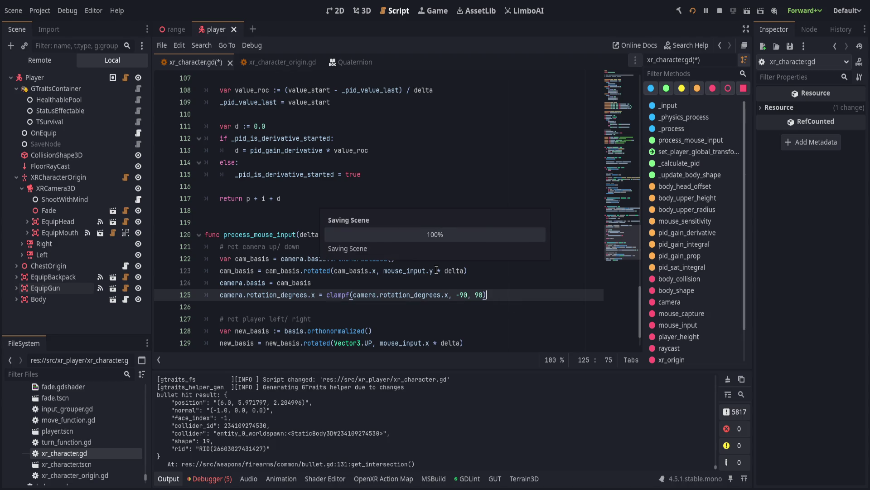
key(F5)
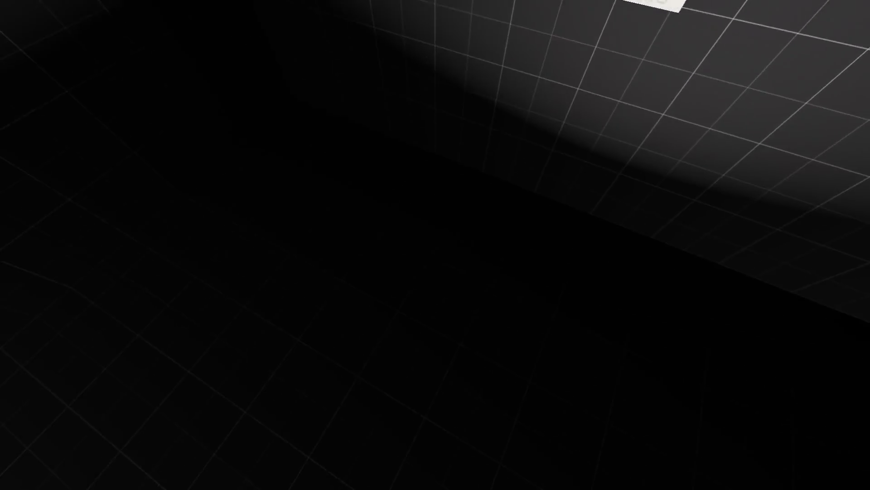
key(F8)
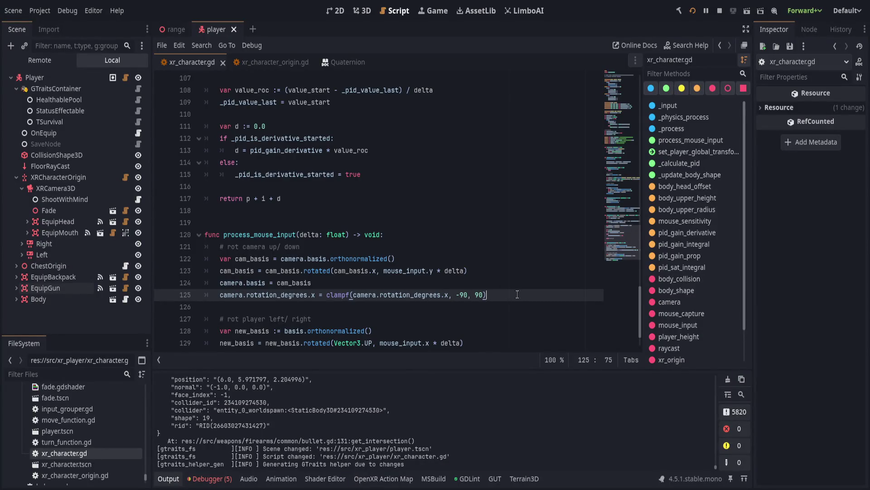
Step: Add print("cam deg: ", camera.rotation_degrees.x) below the clamp, save, and launch the game
key(Return)
text(rint("cam,)
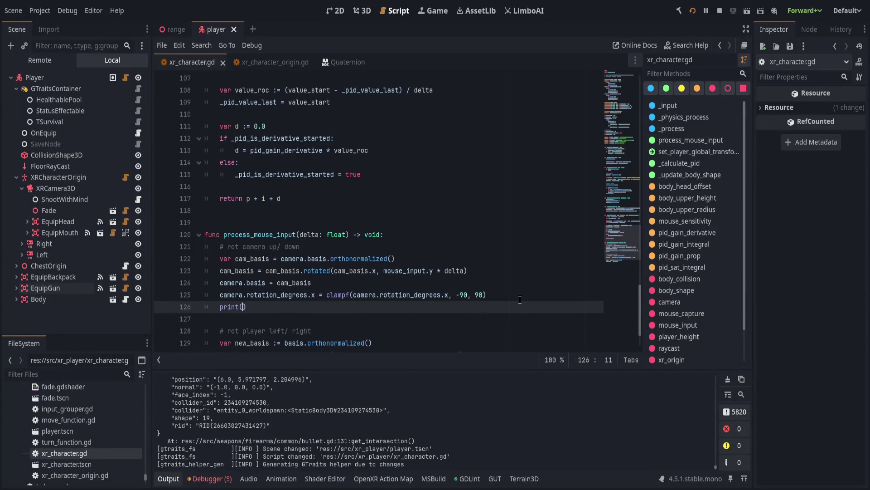
key(BackSpace)
key(BackSpace)
text(deg:)
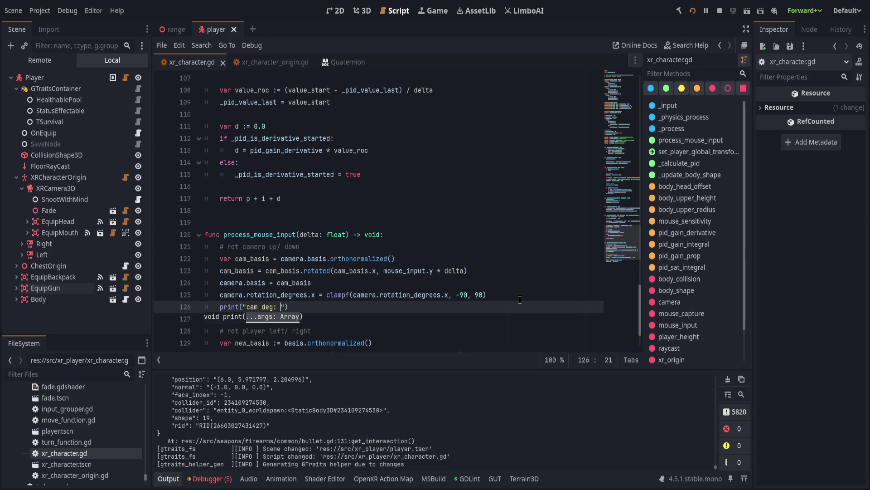
text( + camera)
key(BackSpace)
key(BackSpace)
key(BackSpace)
text(, camera.rotation)
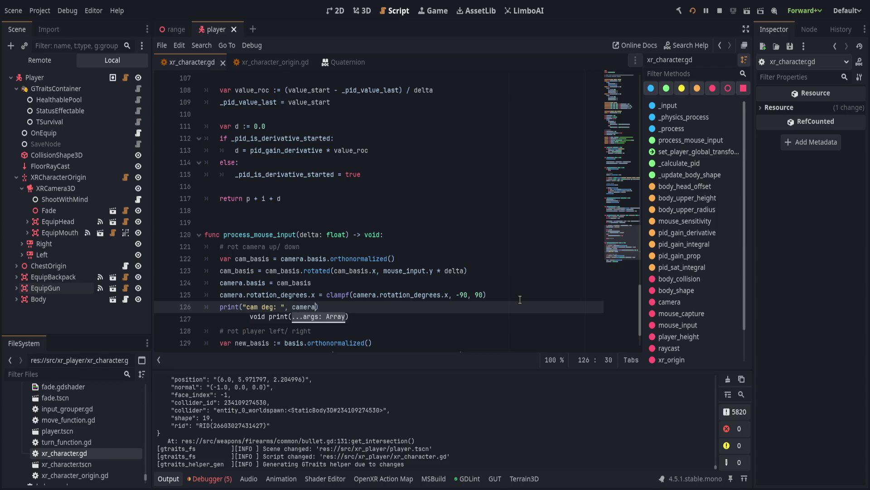
text(_degrees)
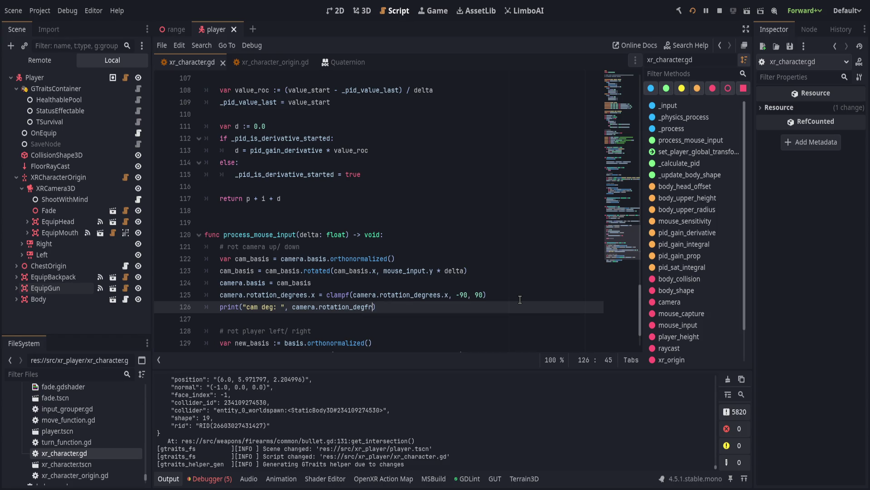
text(.x))
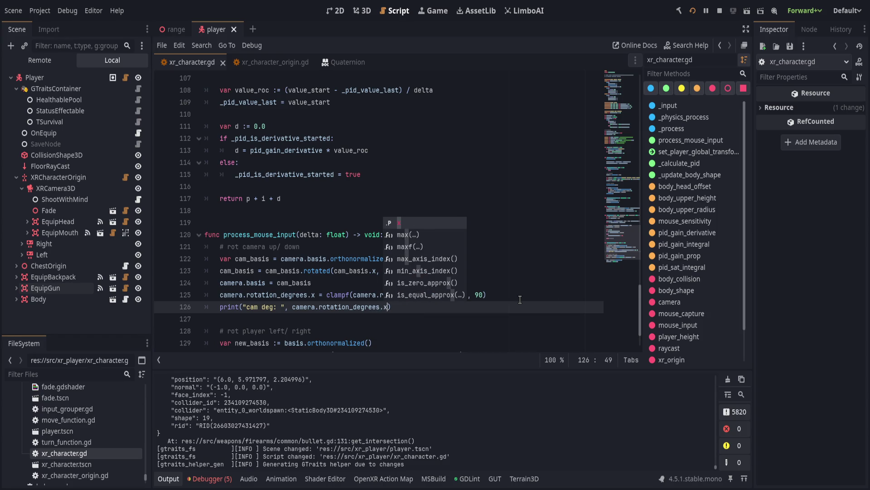
key(ctrl+s)
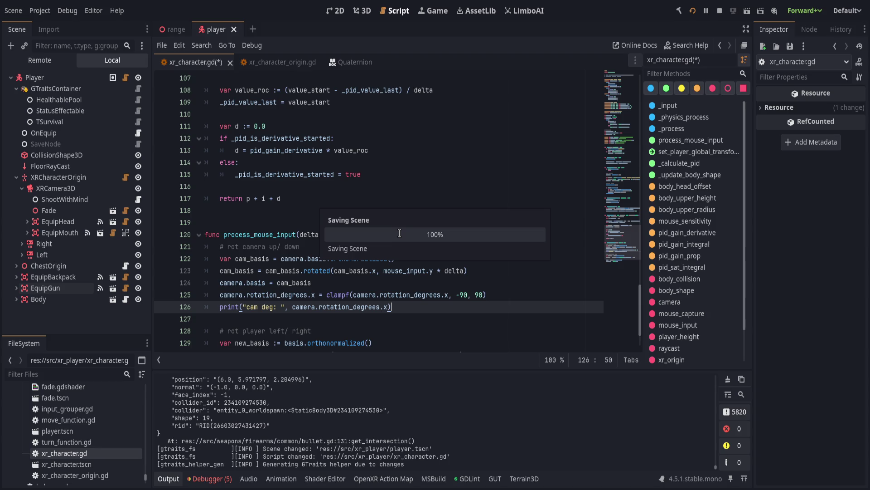
click(222, 307)
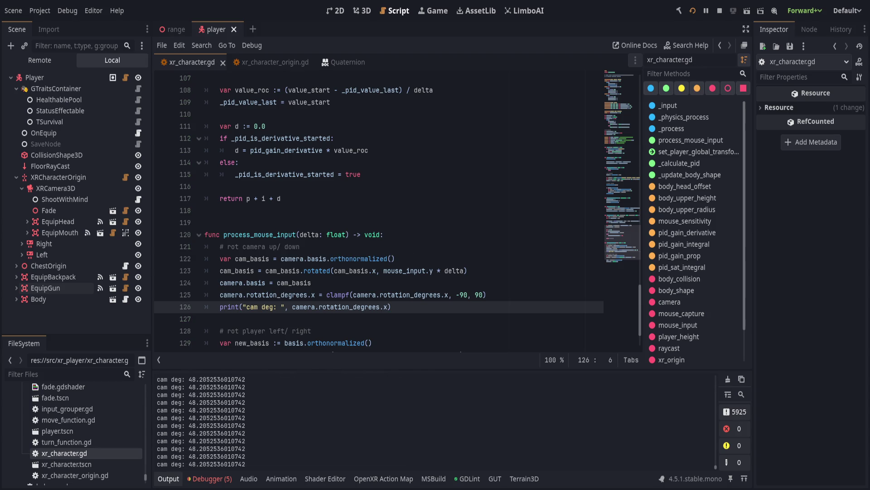
key(alt+Tab)
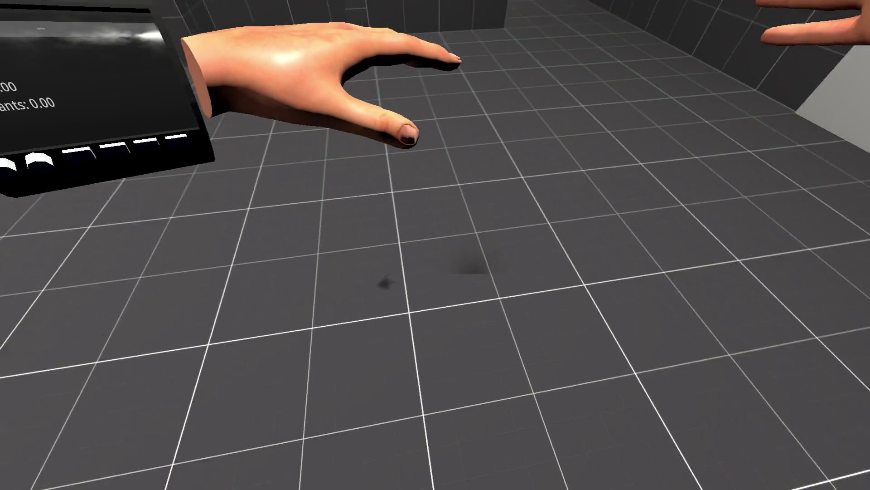
Step: Return from the running VR game to the script as the log prints cam deg values up to 87.55
key(alt+Tab)
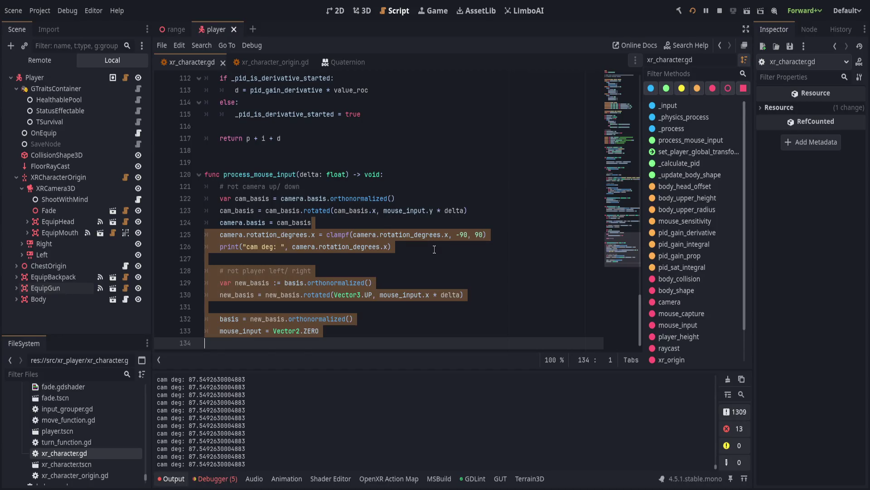
click(434, 249)
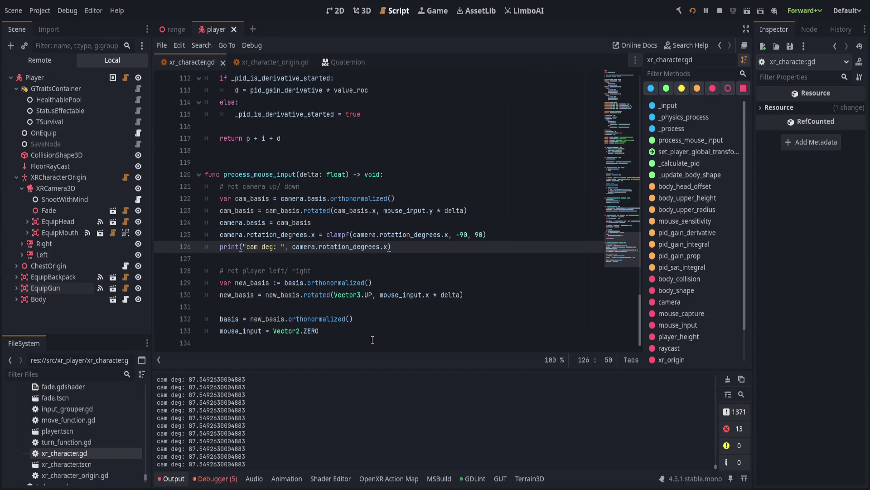
Step: Change the rotation_degrees.x clamp bounds to -89 and 89, save, and rerun the game
click(517, 307)
double_click(464, 236)
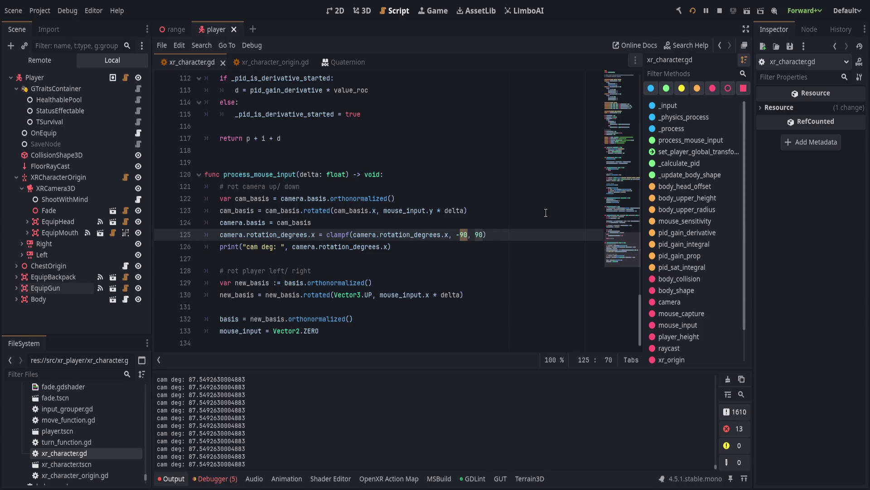
text(89)
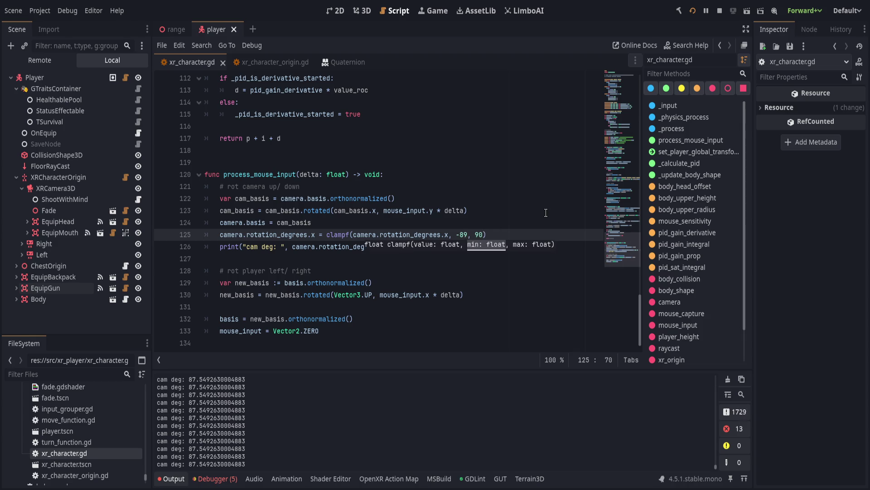
key(Delete)
key(Delete)
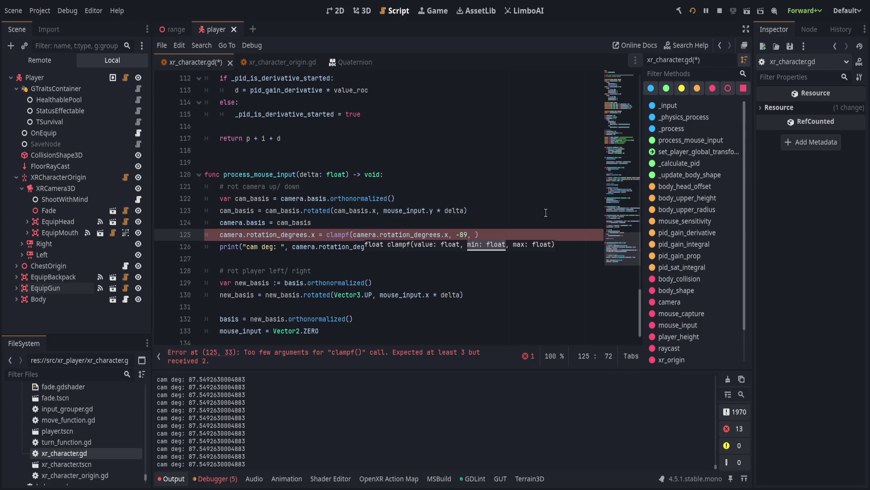
text(89)
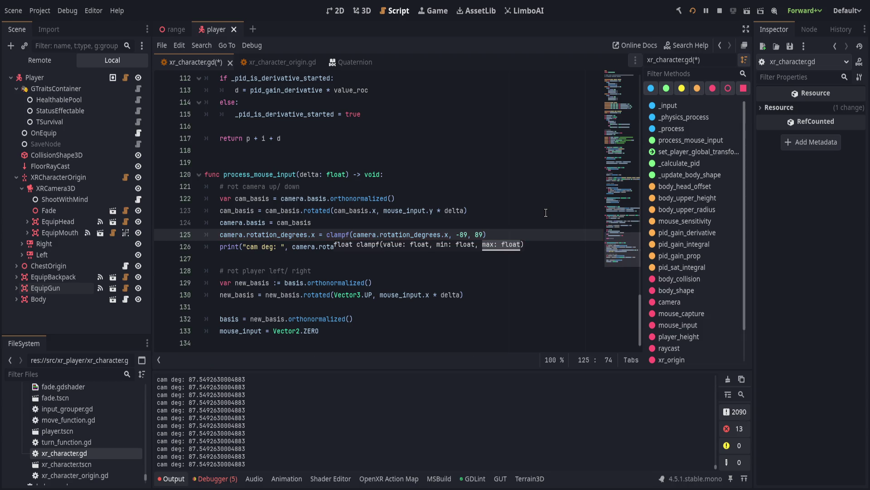
key(ctrl+s)
key(Home)
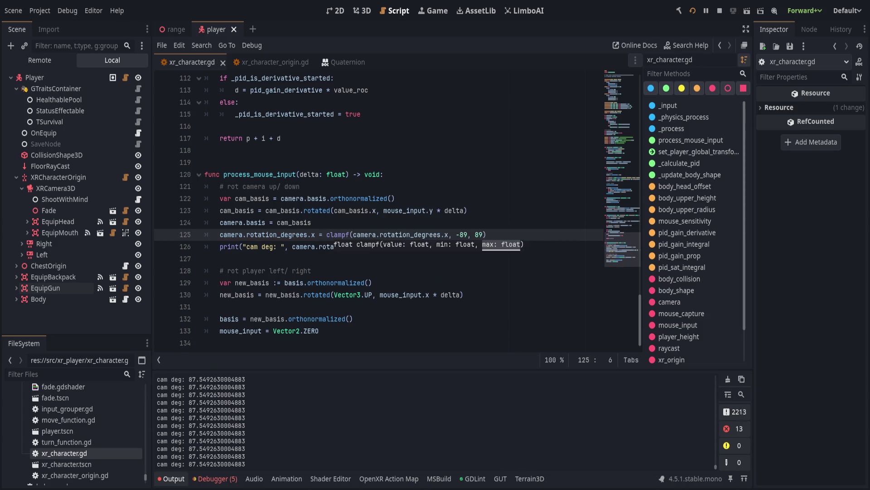
key(F5)
key(alt+Tab)
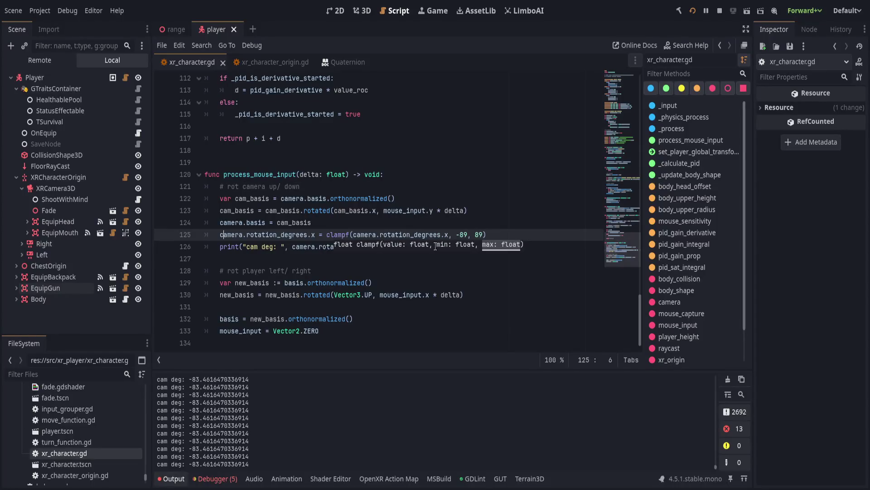
click(314, 234)
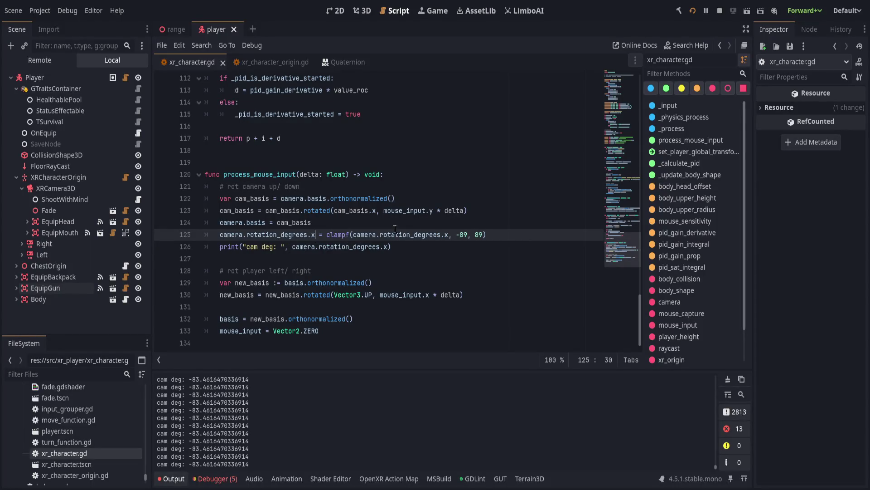
Step: Add camera.rotation.x = clampf(camera.rotation.x, -1.5, 1.5) below the camera.basis line
click(471, 221)
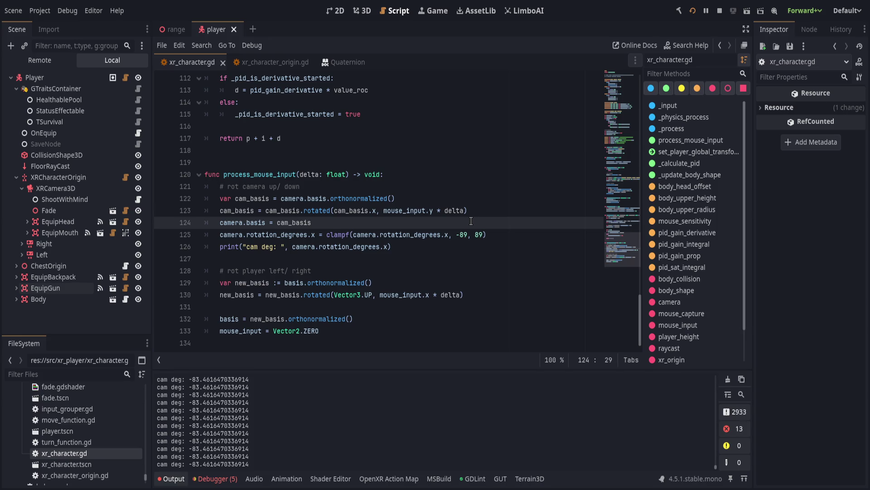
key(Return)
text(camera.rot)
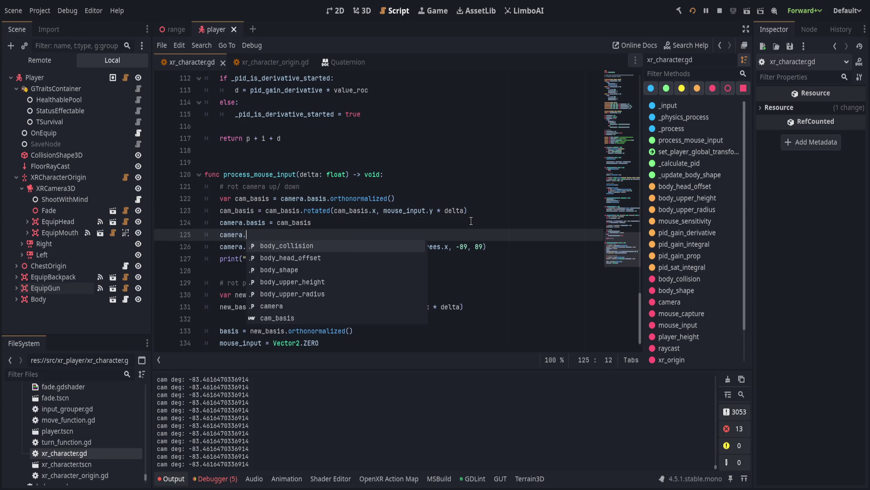
text(ation)
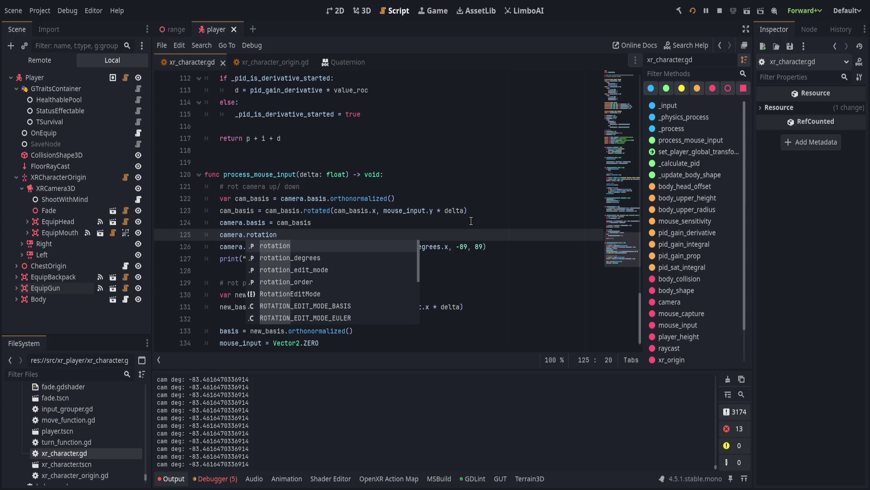
text( =)
key(Escape)
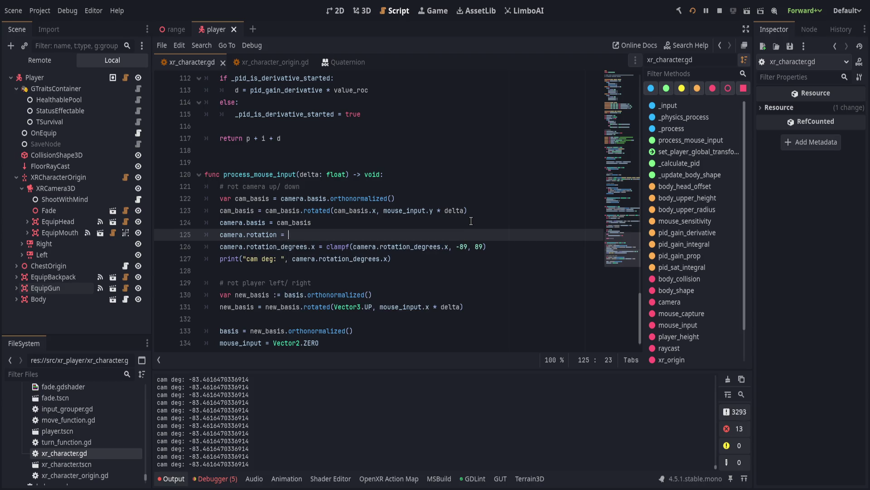
key(BackSpace)
text(.x = )
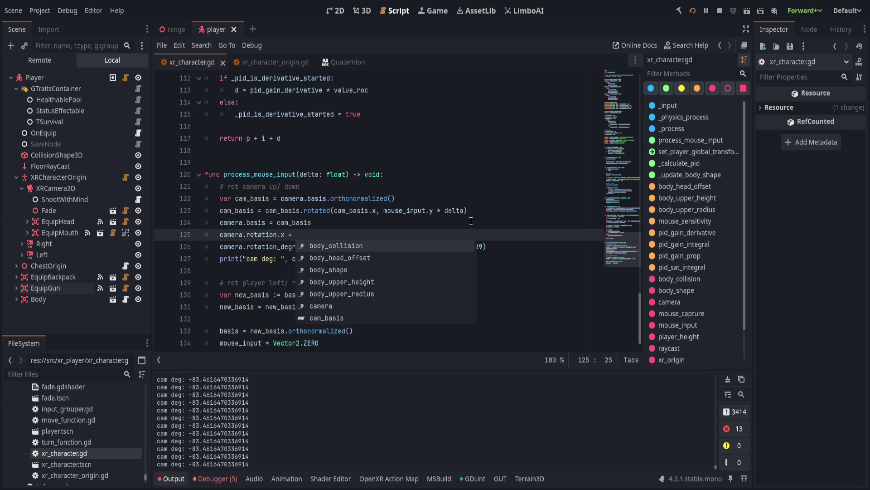
text(clampf()
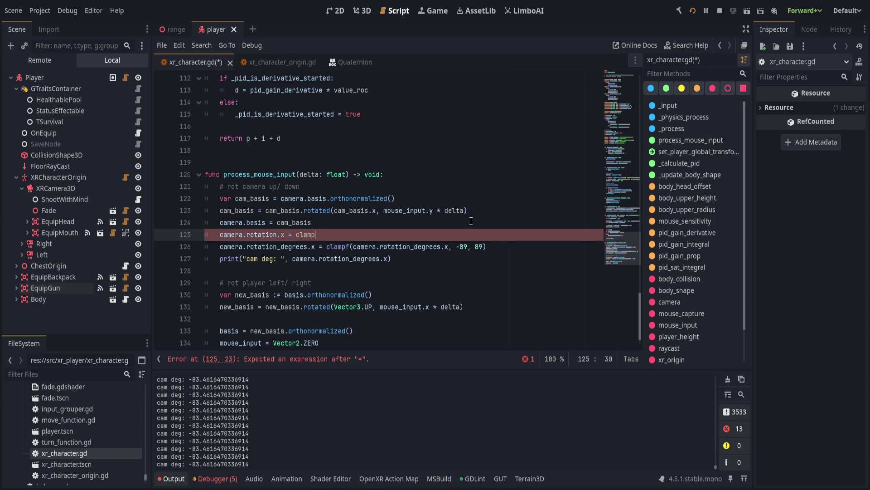
text(camera.rotat)
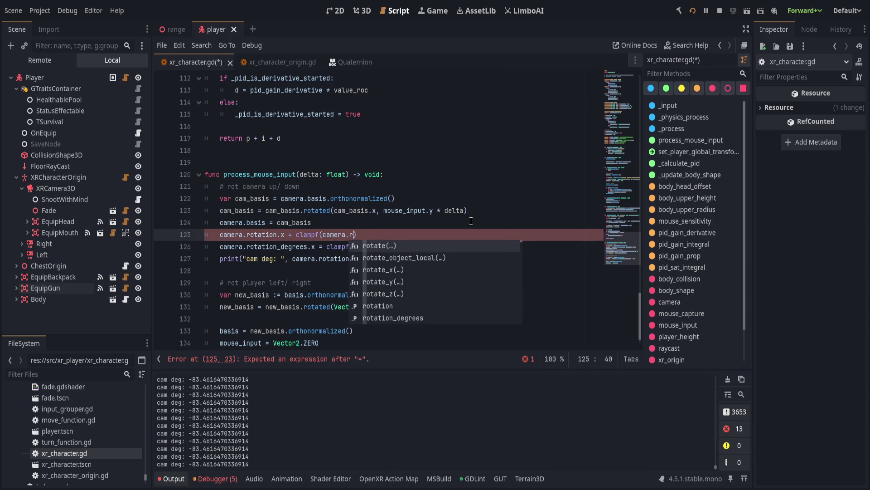
text(ion.x)
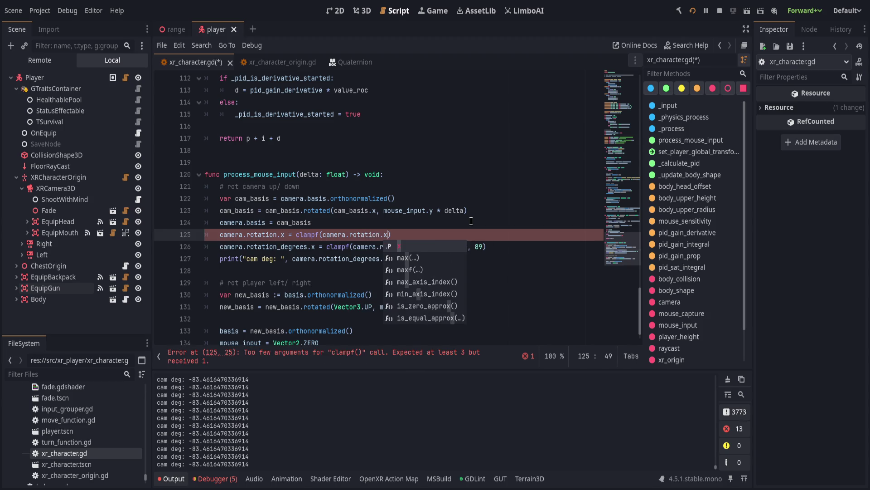
text(, )
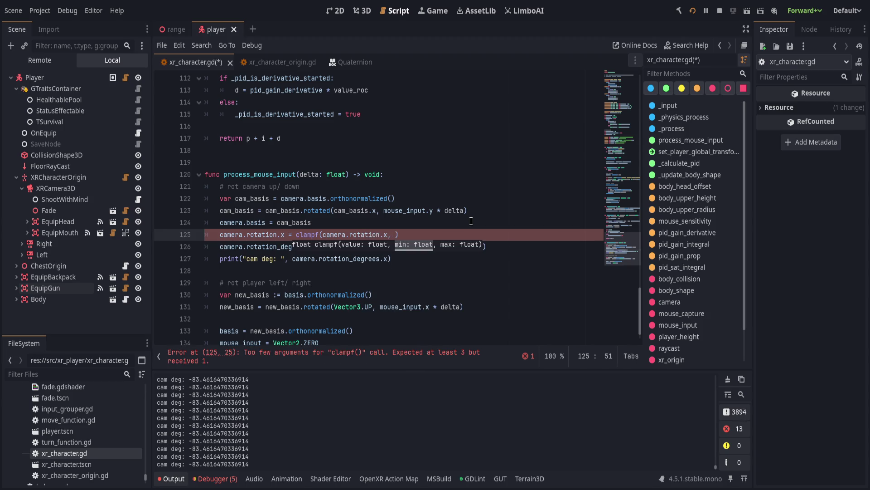
text(1.5)
key(BackSpace)
key(BackSpace)
key(BackSpace)
text(-1.5)
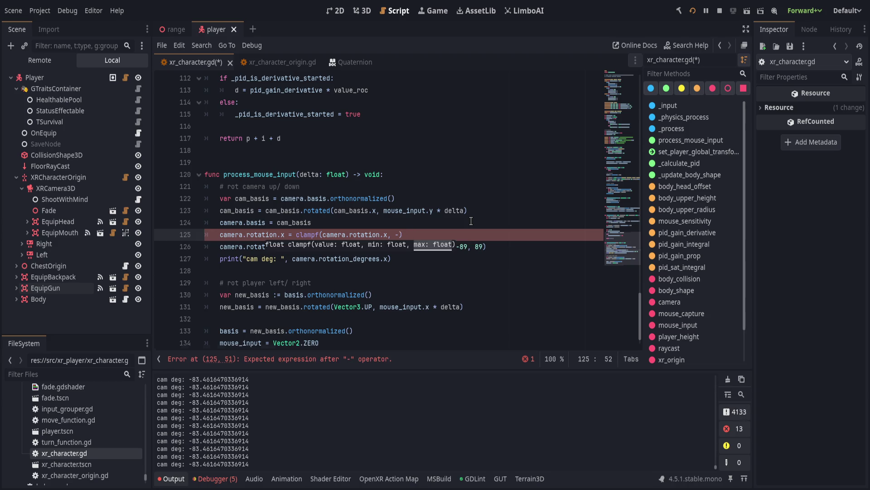
text(, 1.5)
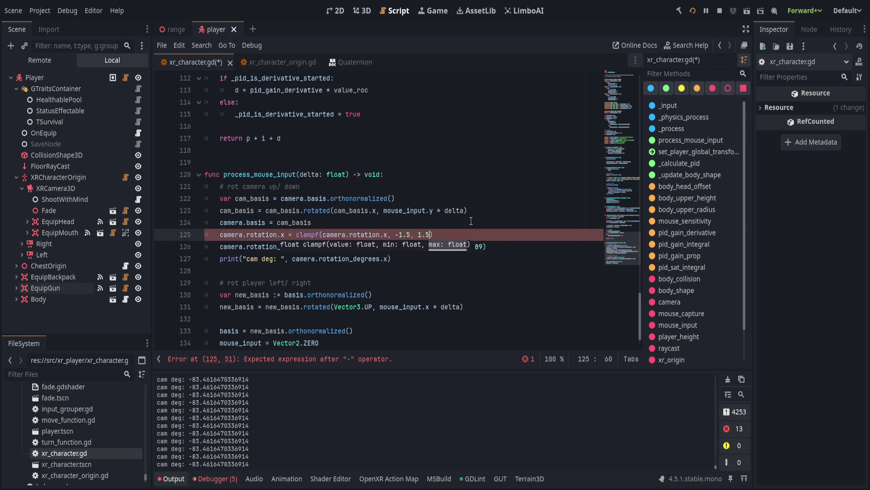
Step: Delete the old rotation_degrees clamp line, make the print show camera.rotation.x, and save
key(Down)
key(ctrl+shift+k)
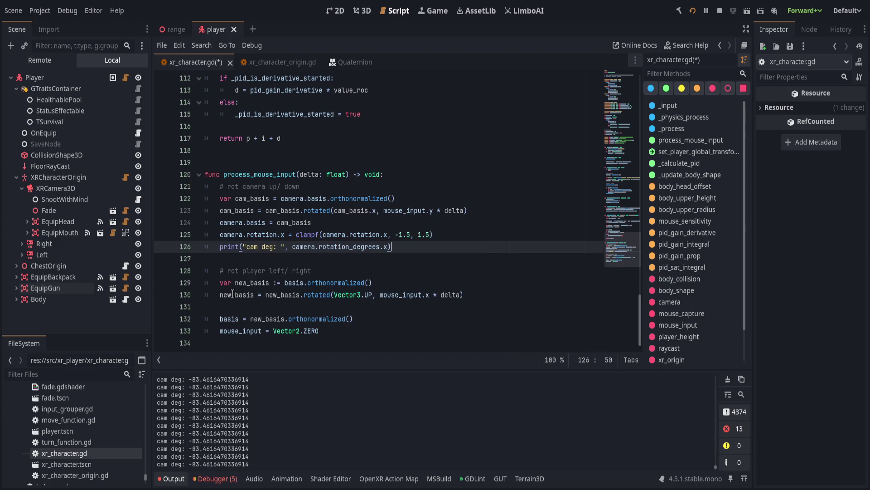
drag(221, 234, 397, 246)
key(ctrl+v)
key(ctrl+s)
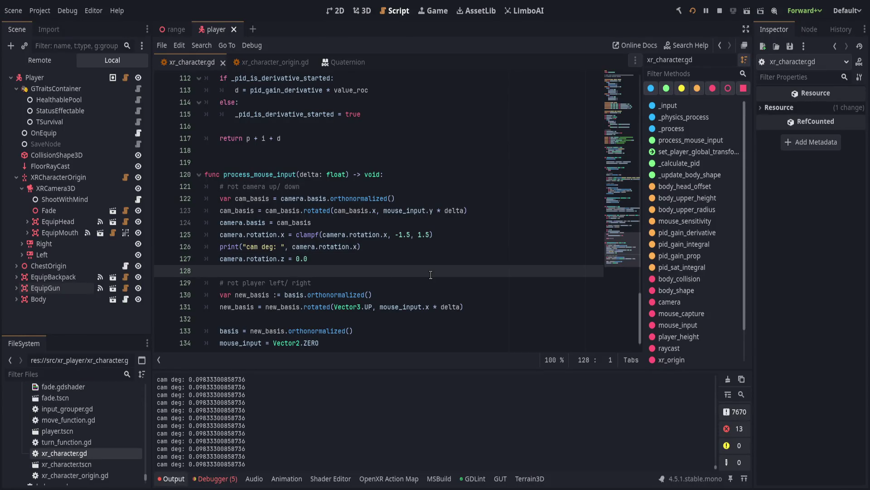
Step: Delete the camera.basis = cam_basis line so the clamp line follows the cam_basis rotation
scroll(431, 275, down, 1)
click(434, 284)
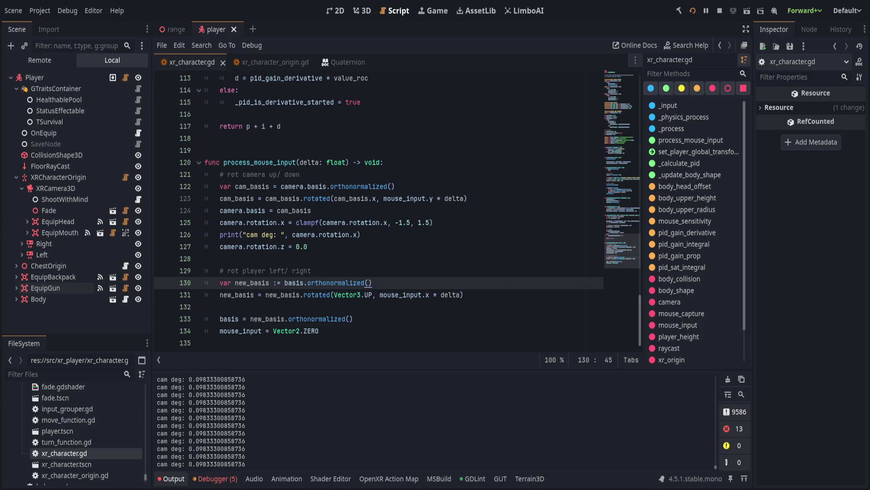
click(488, 227)
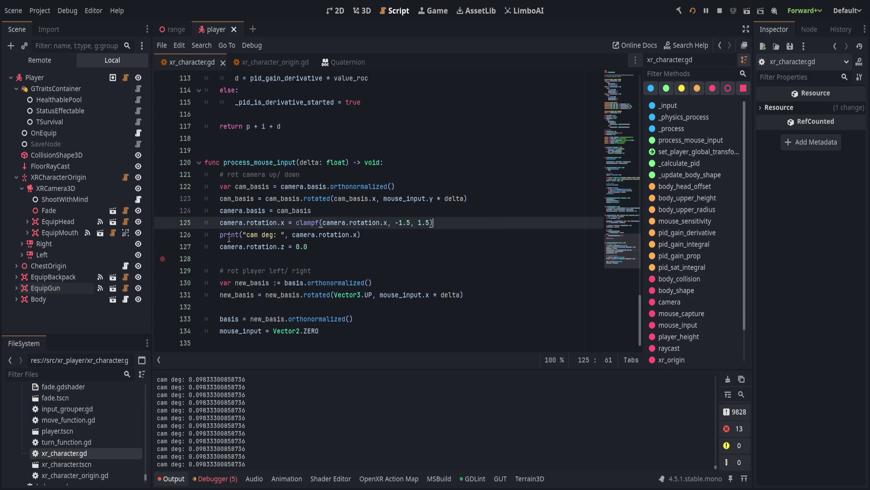
key(Up)
key(Up)
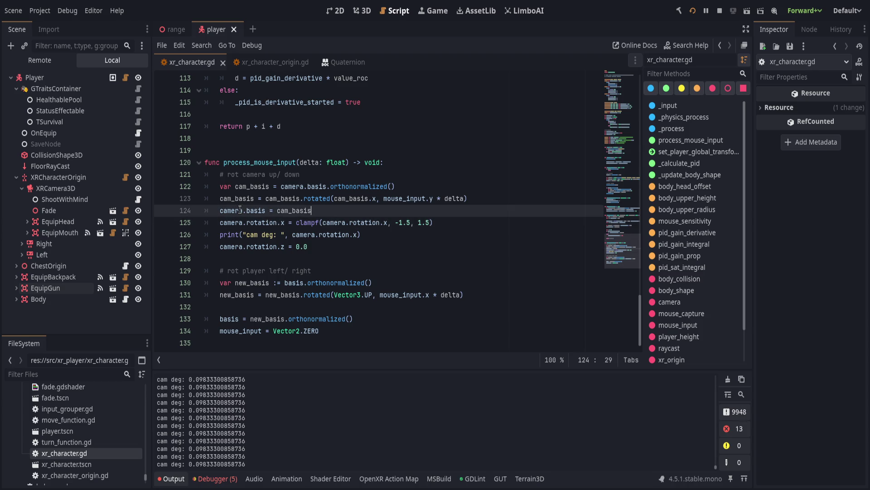
key(Home)
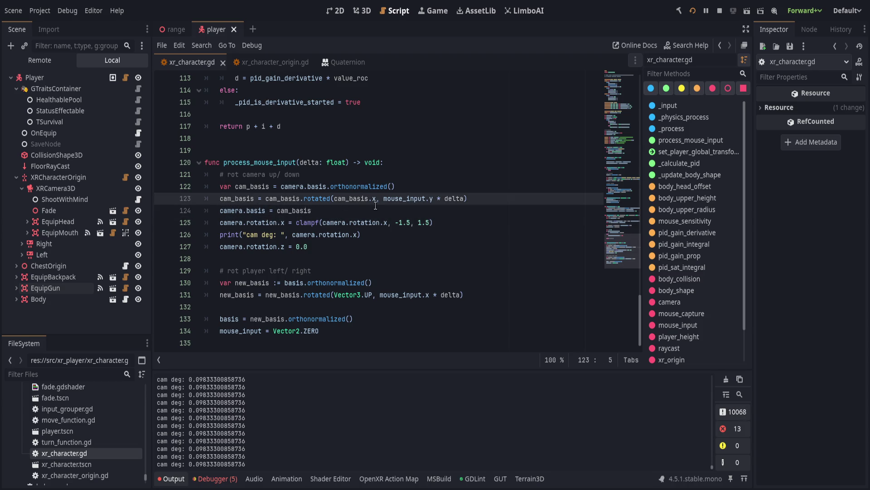
click(332, 223)
click(272, 212)
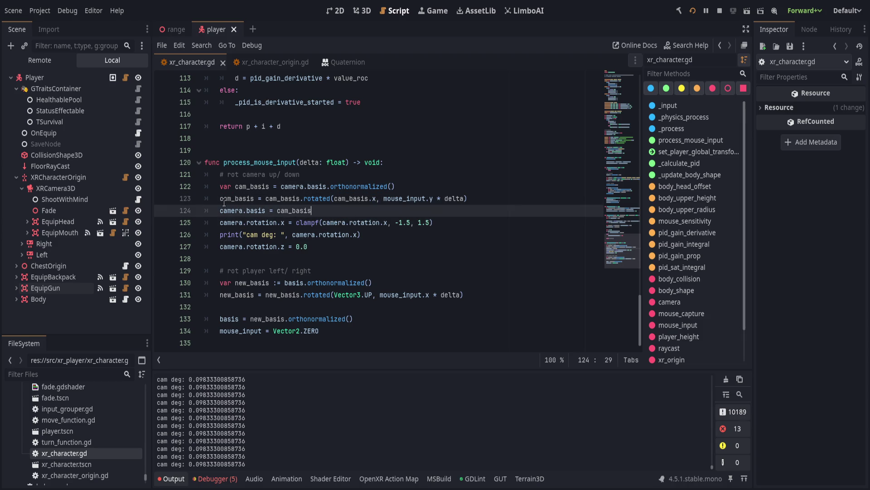
click(224, 200)
click(312, 210)
click(494, 198)
click(492, 207)
key(ctrl+shift+k)
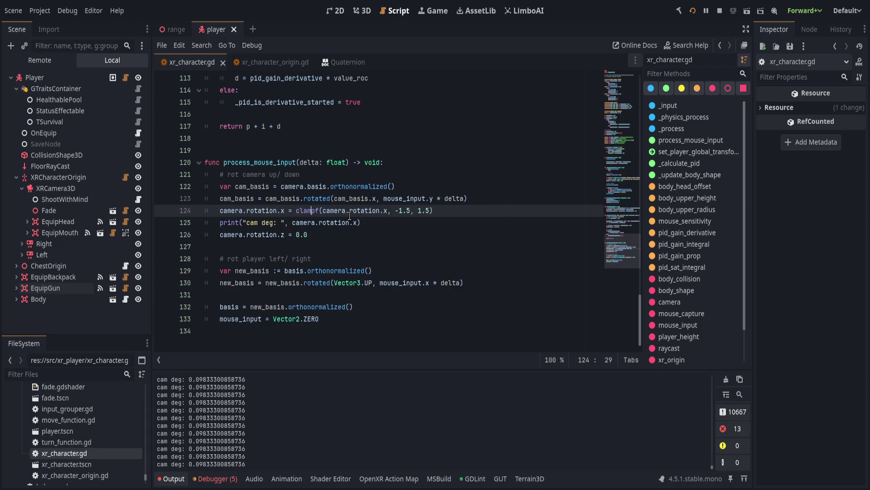
Step: Replace clampf's first argument with cam_basis.get_euler().x
click(358, 210)
drag(322, 210, 387, 210)
text(cam_basis.r)
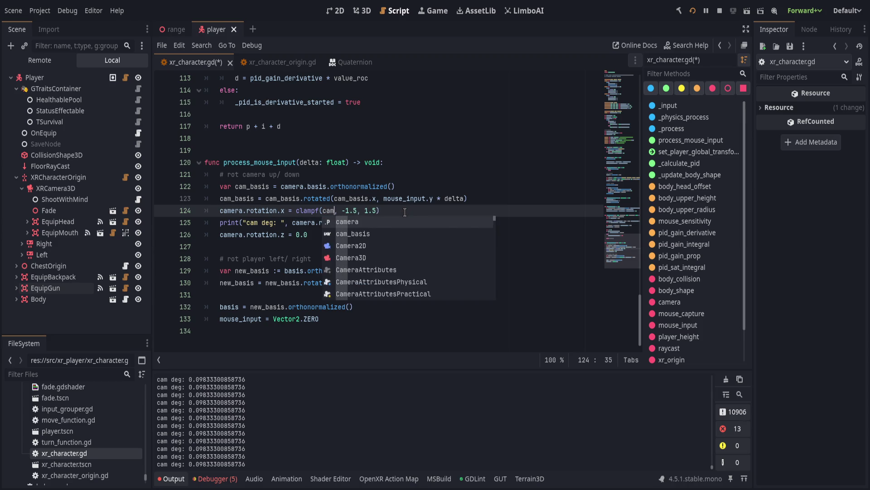
text(ot)
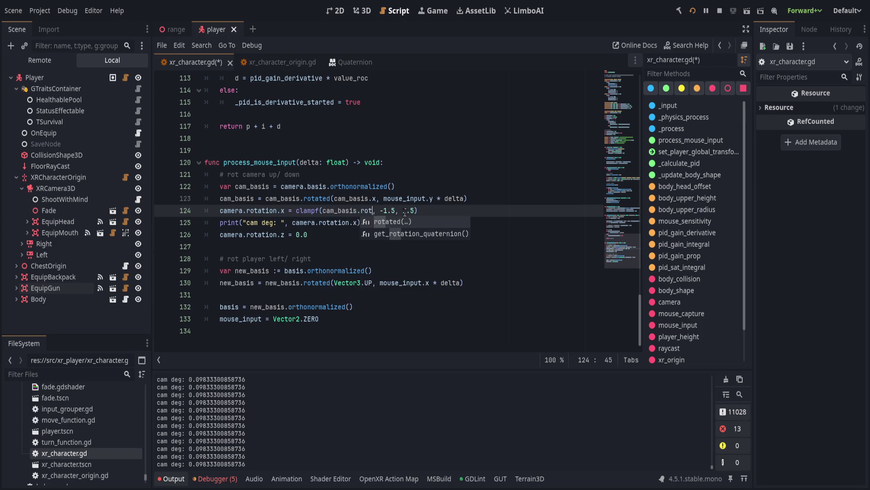
key(BackSpace)
key(BackSpace)
key(BackSpace)
text(get_euler()
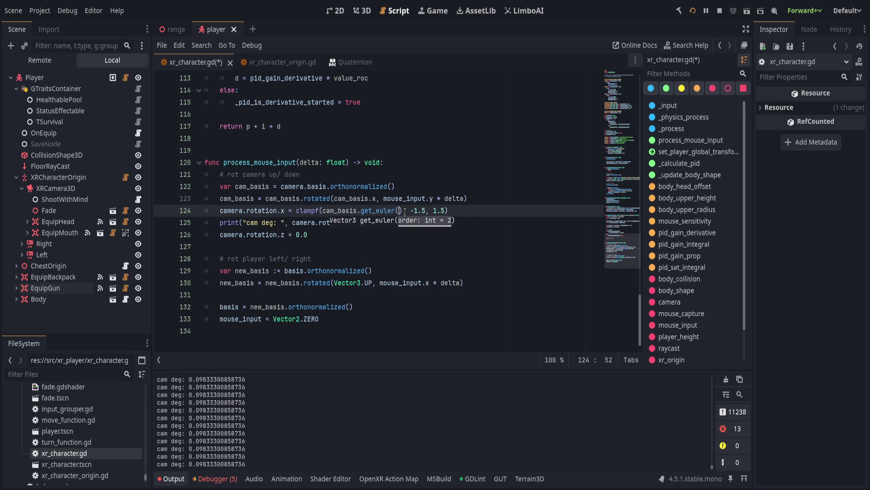
key(Return)
text(.)
key(BackSpace)
text().x)
key(Escape)
Step: Change the clamp bounds to -1.57 and 1.57, save, and test in the game
key(End)
key(Left)
key(Left)
key(Left)
key(BackSpace)
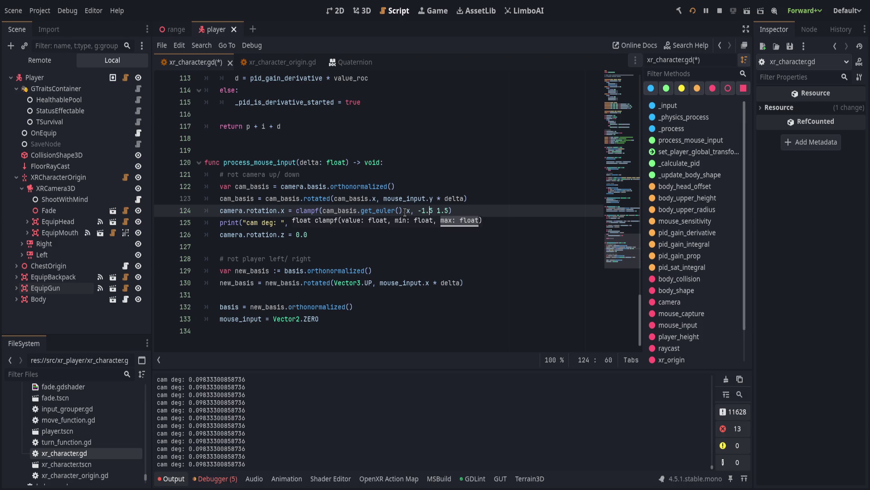
text(7,)
scroll(405, 211, up, 1)
key(Right)
key(Right)
key(Right)
text(7)
key(End)
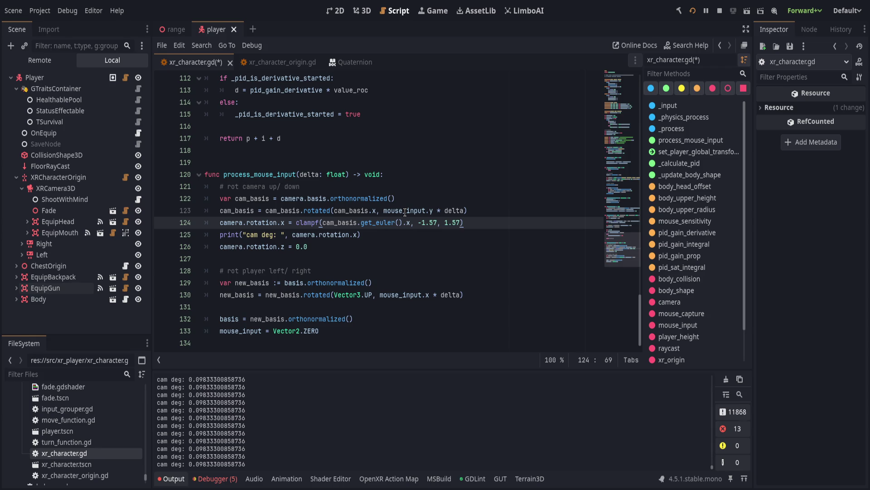
key(ctrl+s)
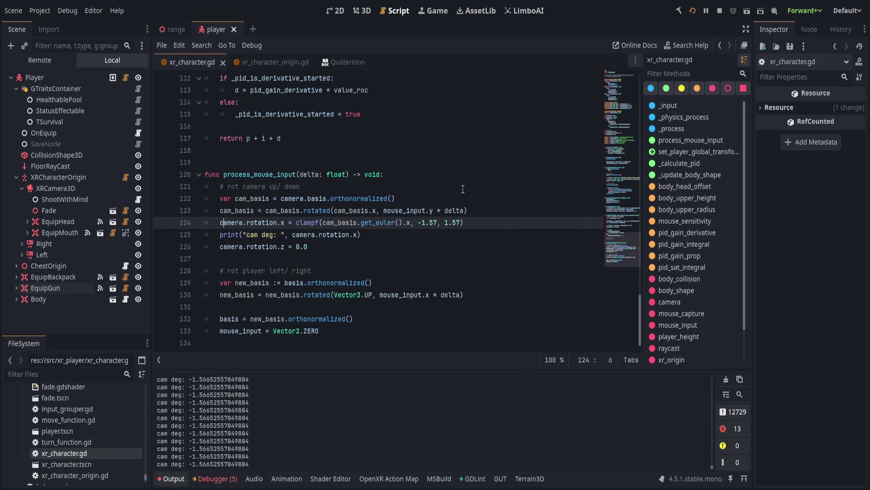
click(423, 232)
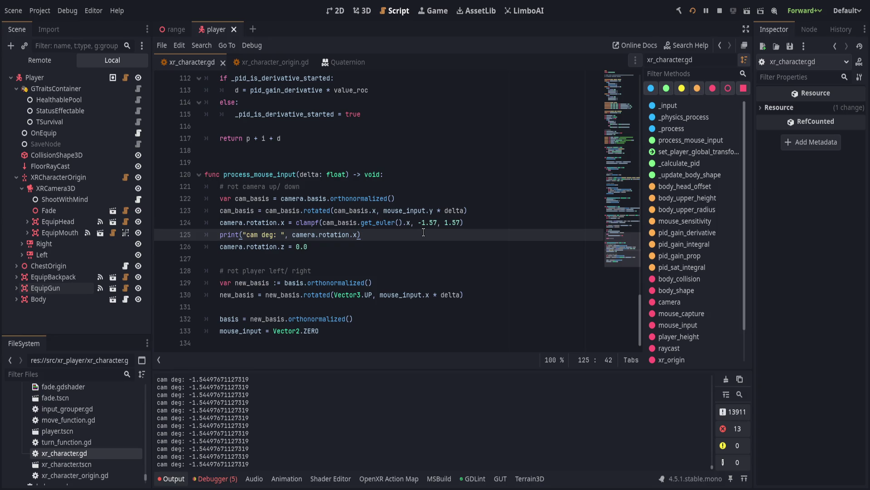
Step: Swap the 1.57 bounds on line 124 for -PI / 2.0 and PI / 2.0, save, and test-run
drag(422, 223, 435, 223)
text(PI/2.0)
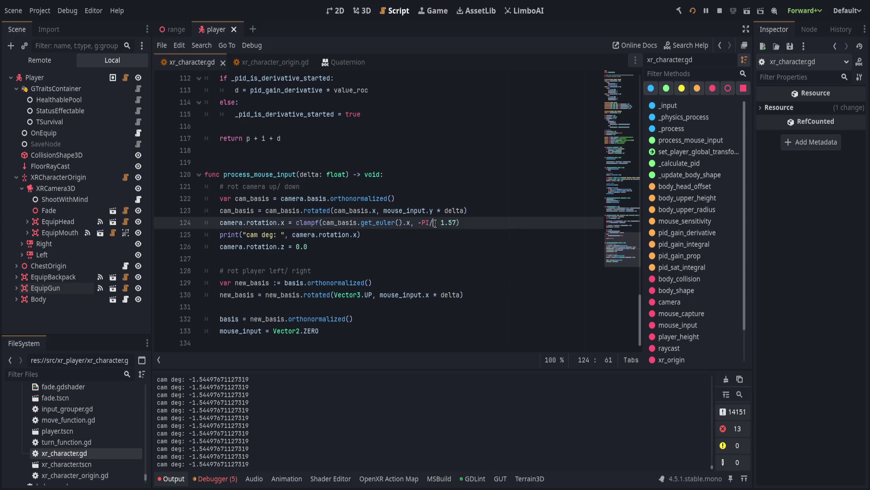
key(BackSpace)
key(BackSpace)
key(BackSpace)
key(Delete)
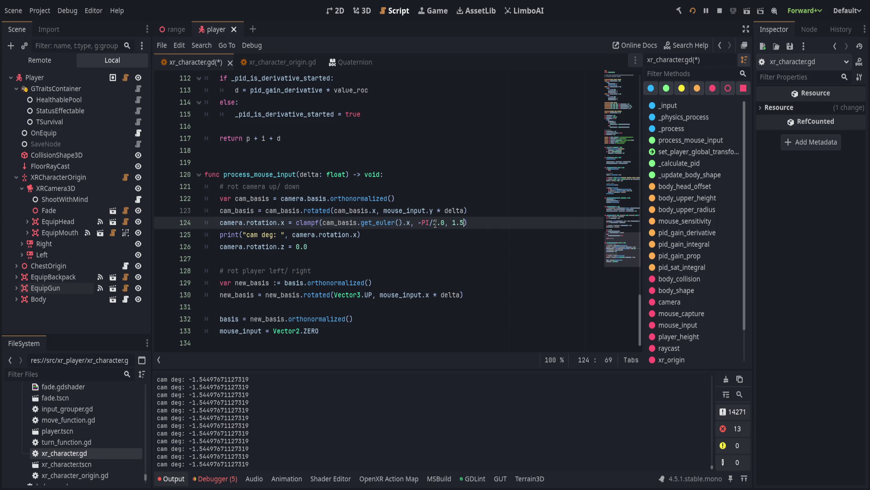
text(PI/2)
text(.0)
key(End)
key(ctrl+s)
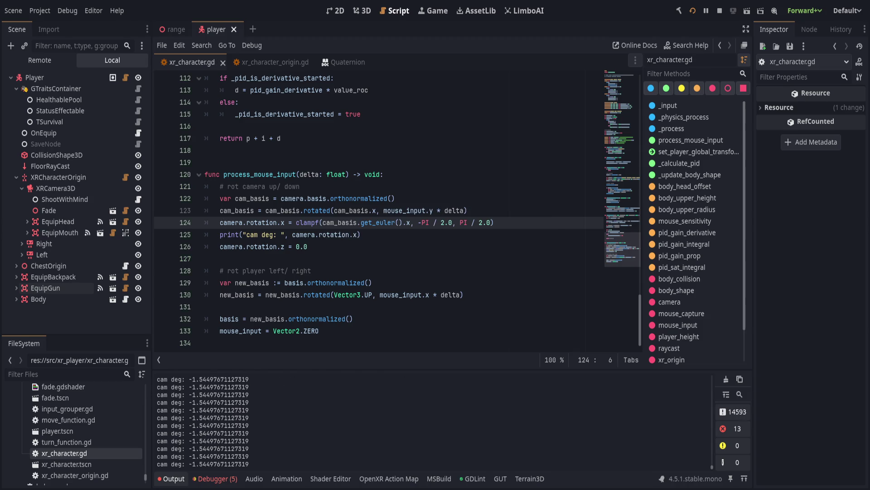
key(F5)
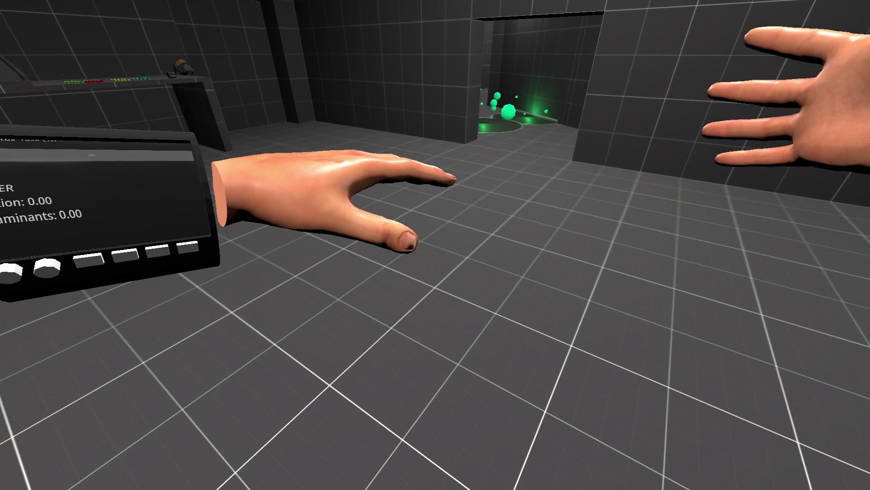
key(alt+Tab)
click(381, 275)
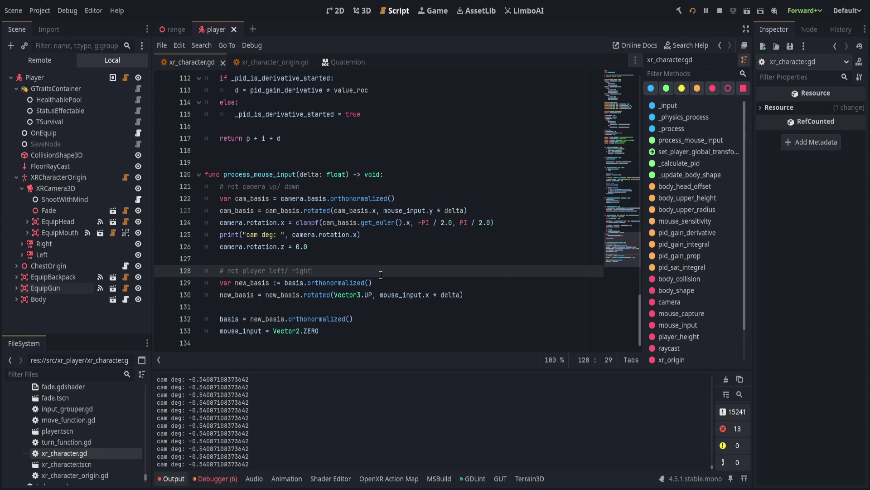
Step: Append .orthonormalized() to the cam_basis.rotated(...) line 123 and save
click(235, 210)
click(493, 211)
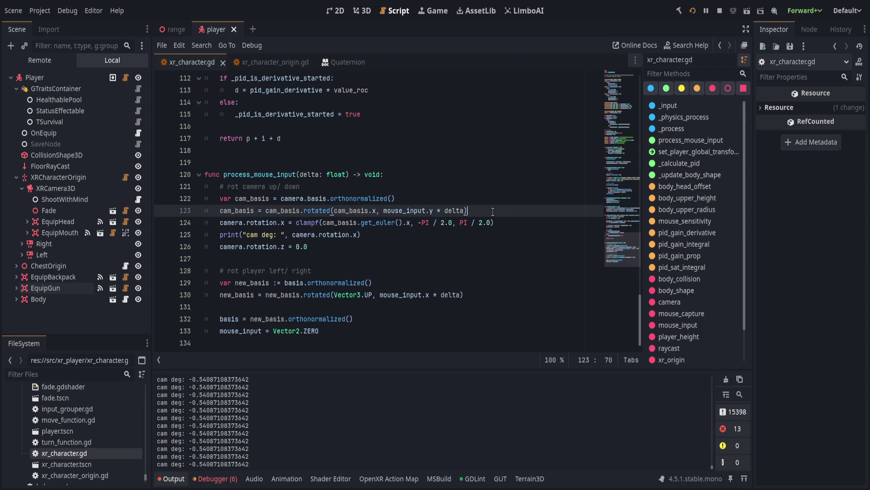
text(/)
key(BackSpace)
text(.ort)
key(Return)
key(ctrl+s)
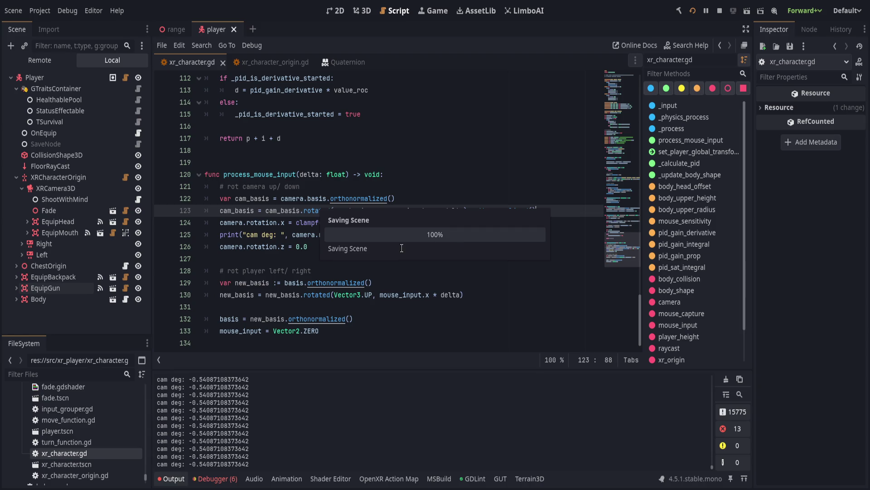
Step: Run the game to test the change, then return to line 123 in the script
click(342, 243)
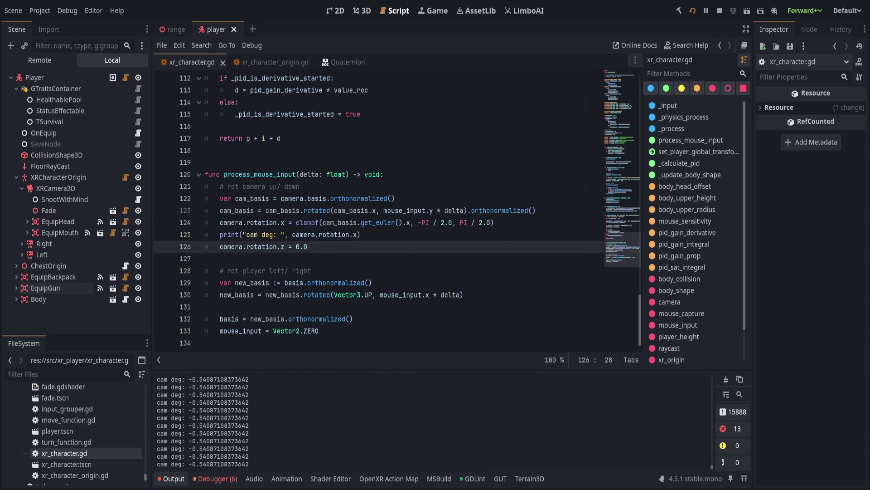
key(F5)
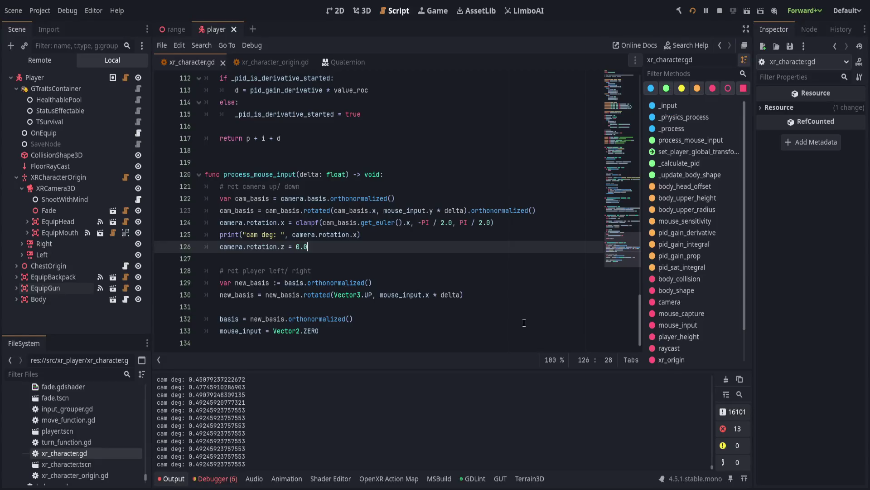
click(521, 221)
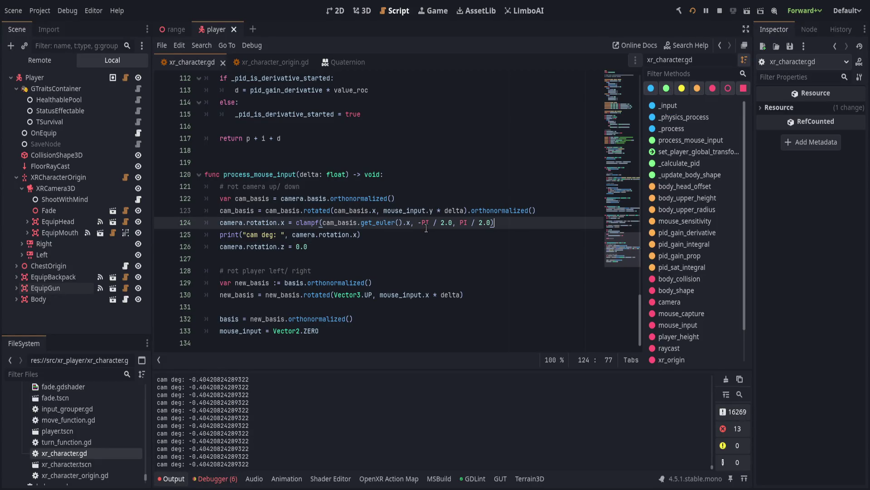
click(379, 235)
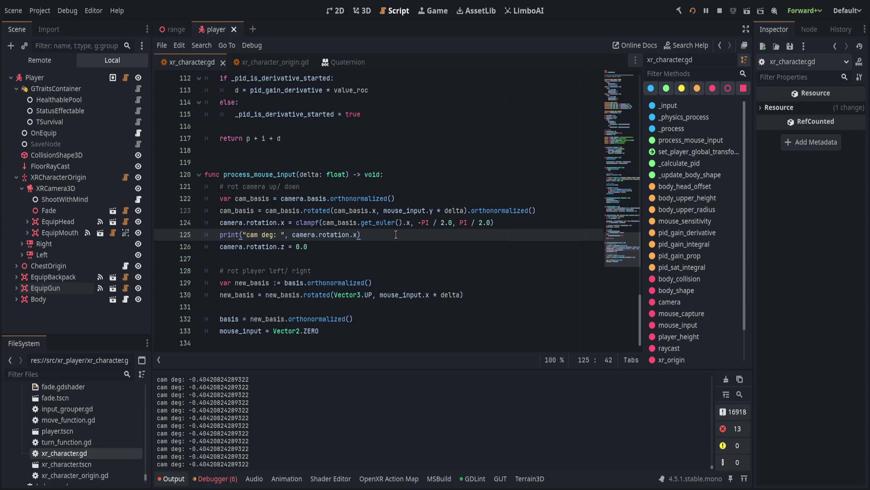
click(552, 209)
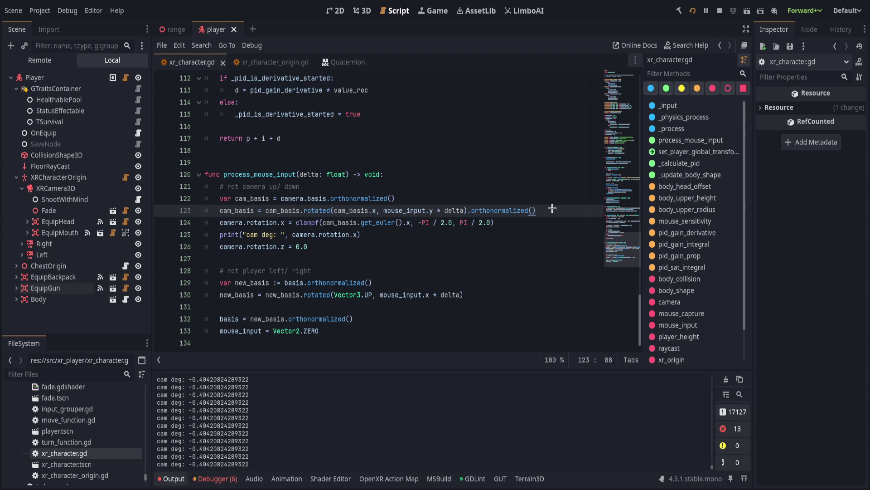
key(alt+F1)
scroll(309, 177, down, 5)
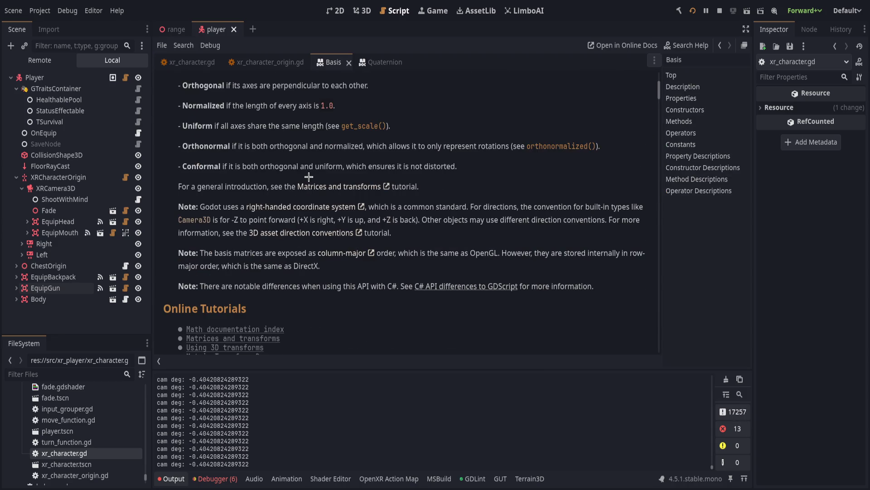
scroll(309, 177, down, 7)
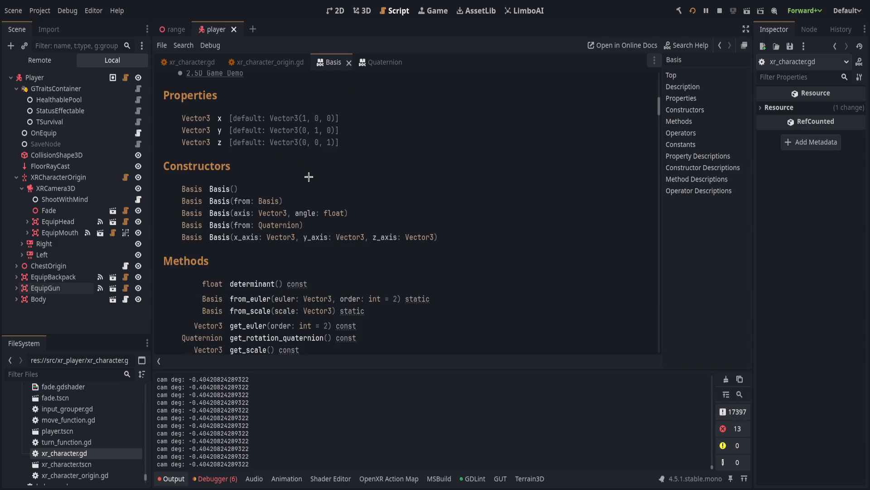
scroll(308, 176, down, 4)
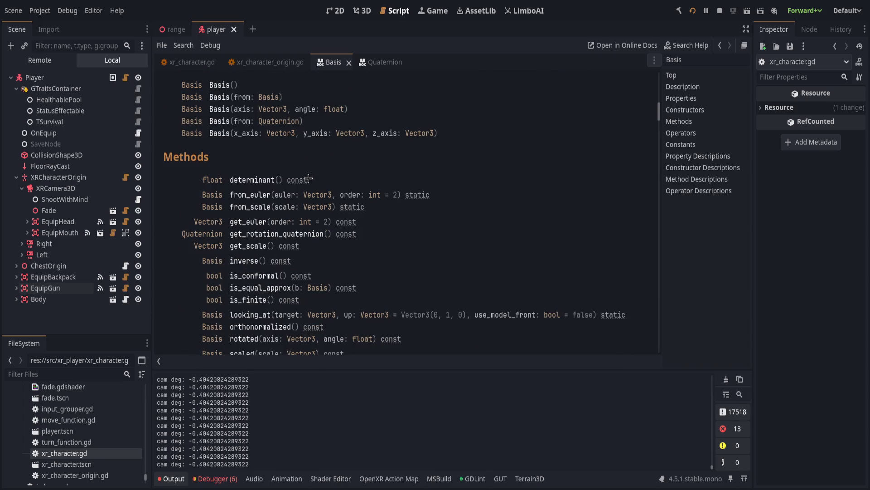
scroll(308, 177, down, 1)
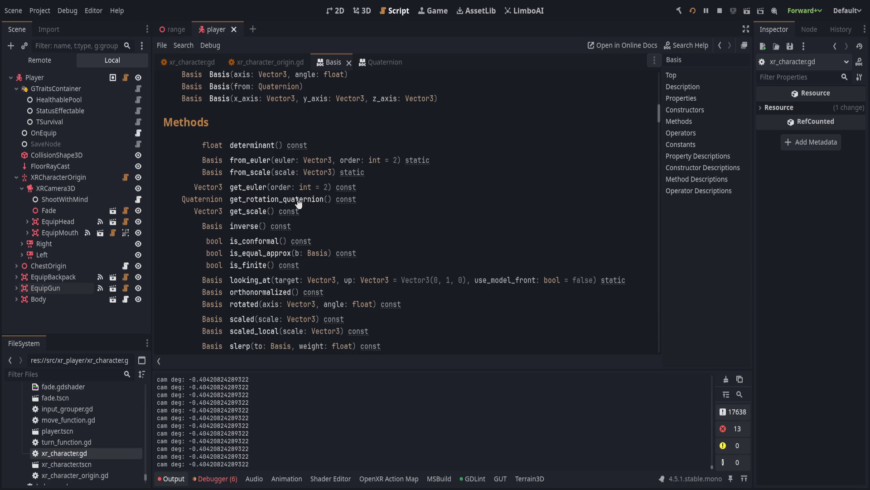
scroll(379, 218, down, 1)
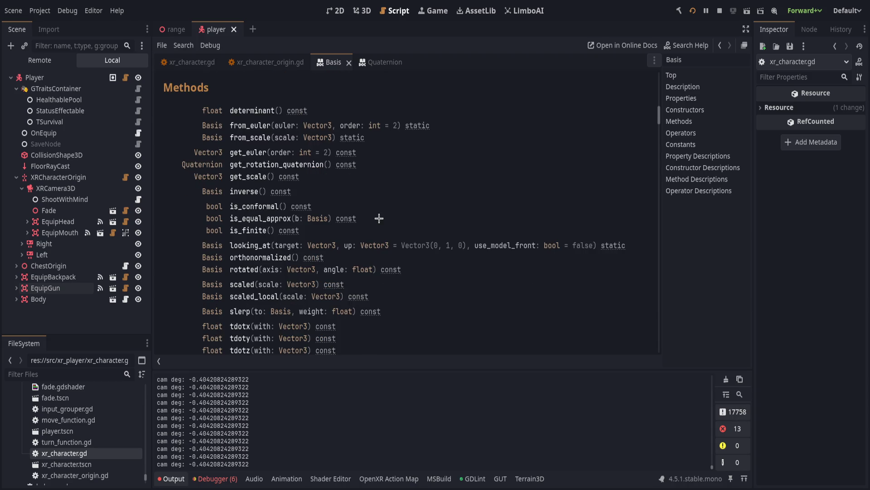
scroll(384, 216, down, 1)
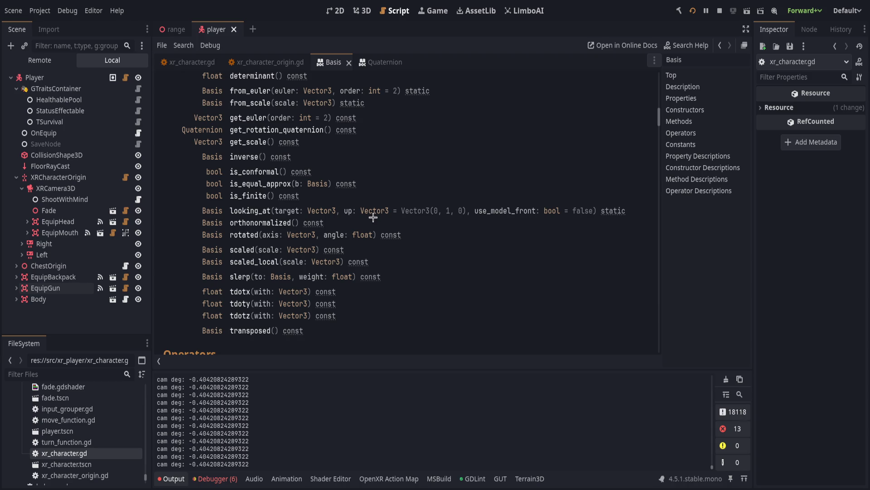
scroll(367, 226, down, 1)
scroll(369, 225, up, 2)
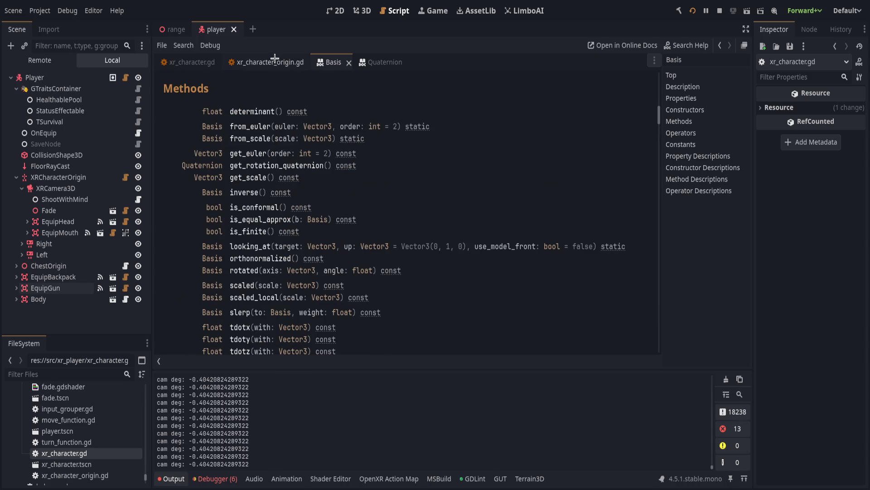
key(ctrl+w)
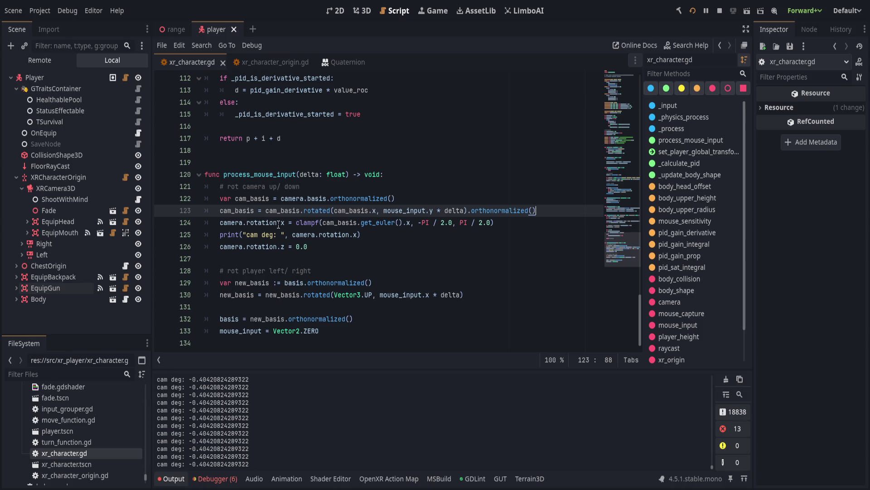
Step: Comment out line 126, camera.rotation.z = 0.0, with # and save the script
click(375, 235)
click(372, 246)
key(Home)
text(@)
key(BackSpace)
text(#)
key(ctrl+s)
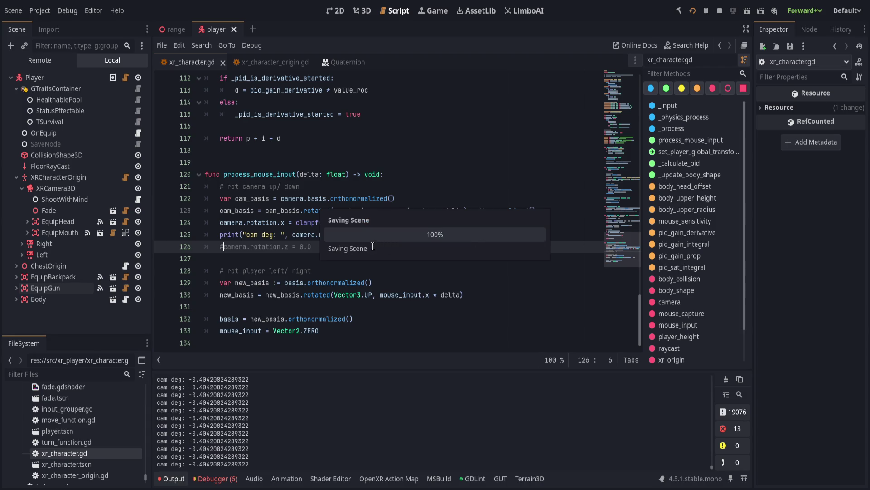
key(Home)
key(Home)
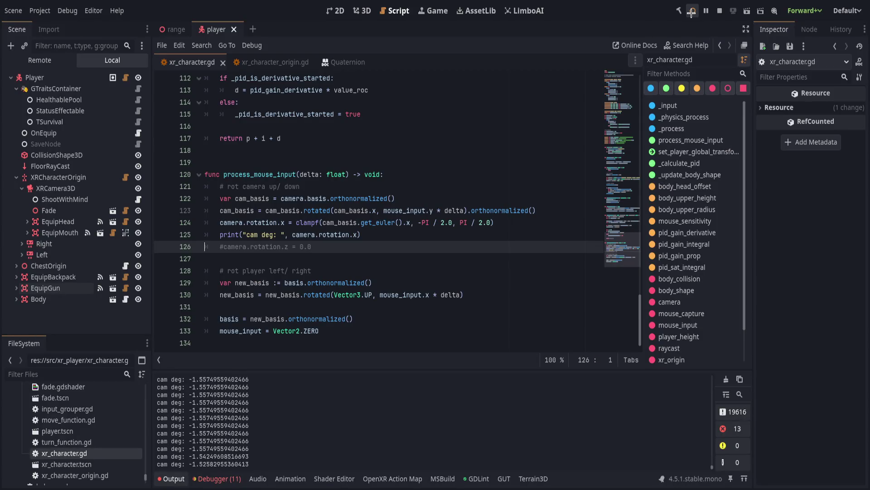
Step: Run the game and strafe the player to test the camera, then stop it
click(692, 11)
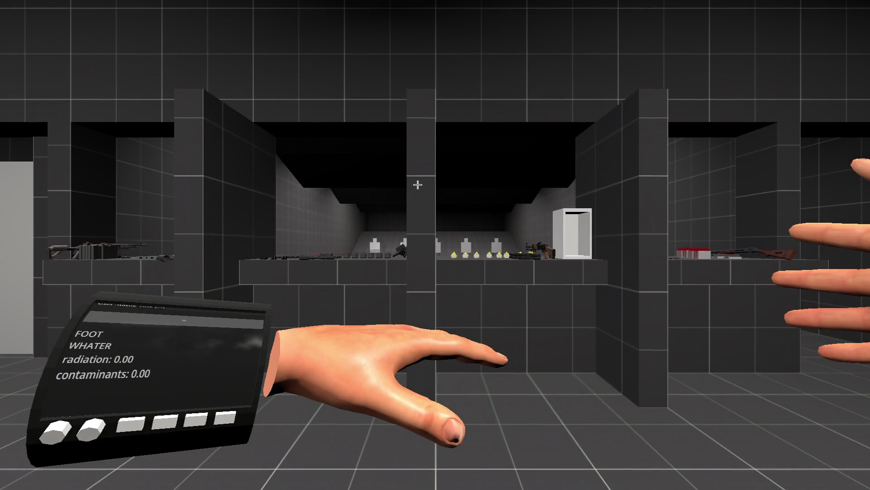
key(a)
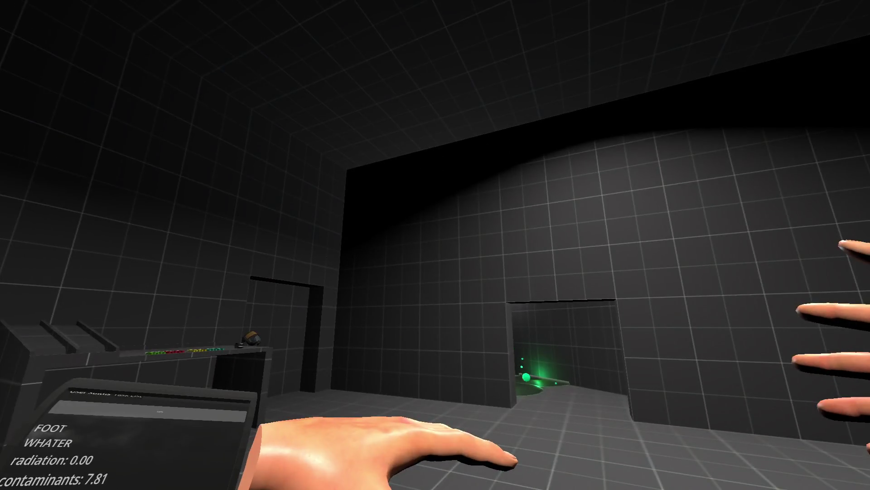
key(alt+Tab)
click(347, 248)
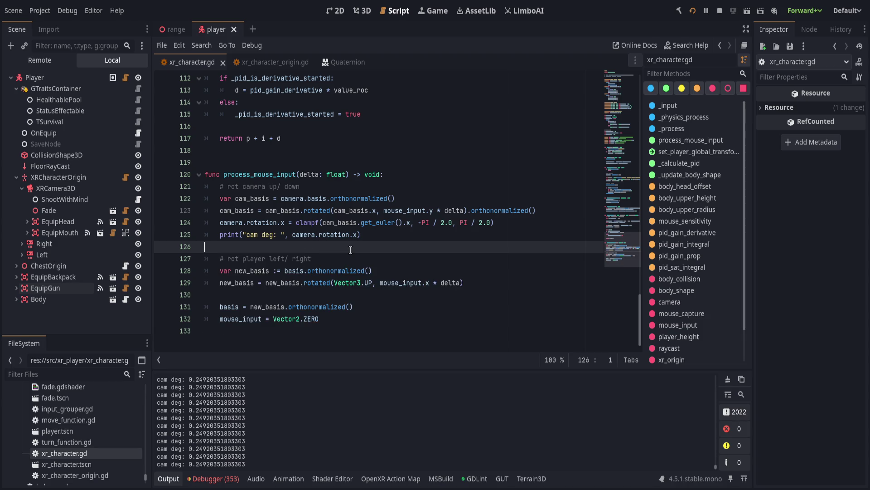
Step: Uncomment the camera.rotation.z reset, delete the cam deg debug print line, and save
key(BackSpace)
key(Up)
key(Up)
key(Up)
key(ctrl+s)
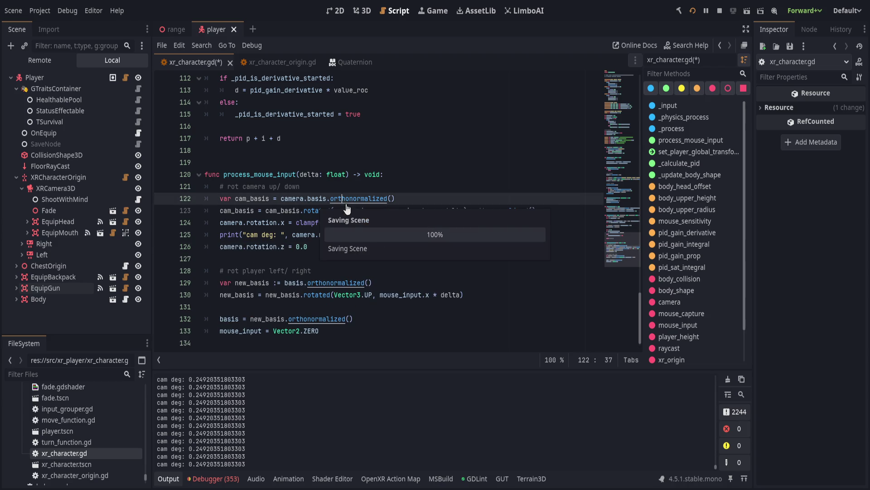
scroll(274, 235, up, 1)
click(274, 246)
key(ctrl+shift+k)
key(ctrl+s)
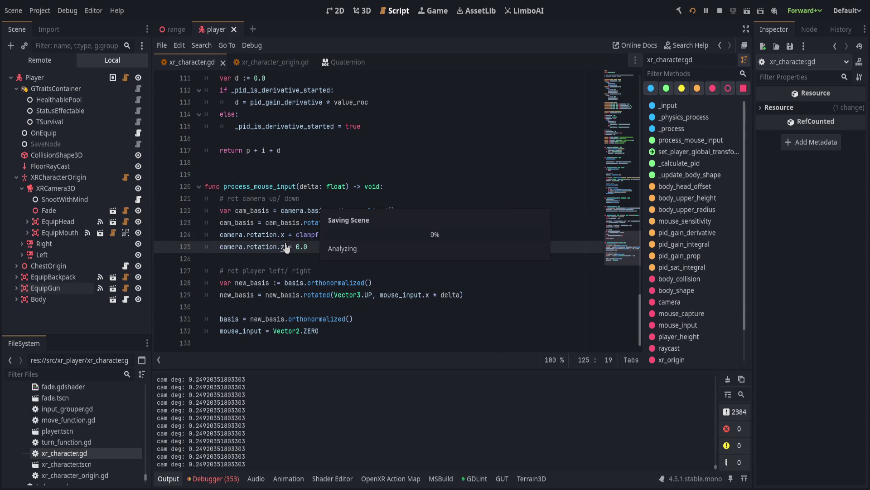
Step: Rerun the game to retest, stop it, and scroll up past process_mouse_input
key(F5)
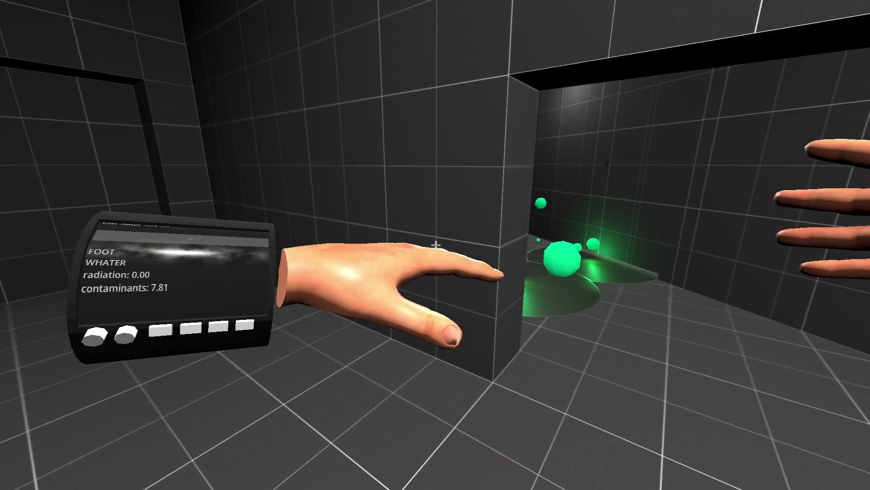
key(F8)
click(376, 295)
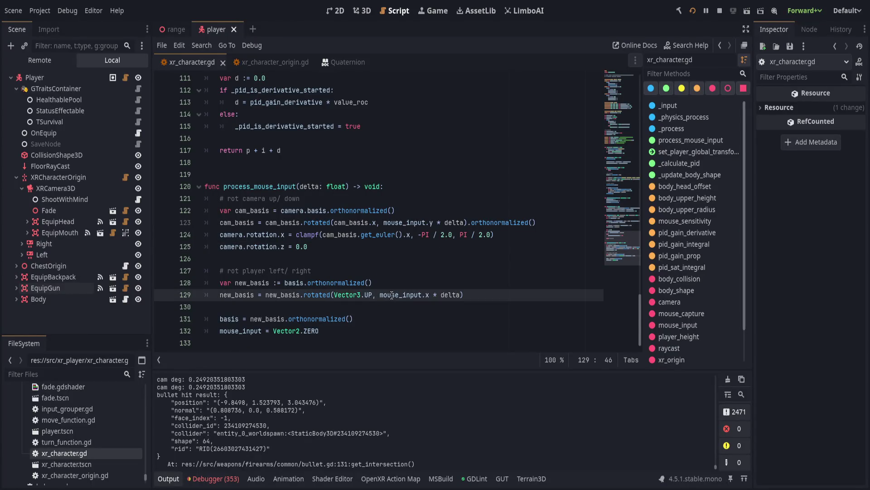
scroll(392, 295, up, 4)
double_click(281, 330)
scroll(423, 294, up, 4)
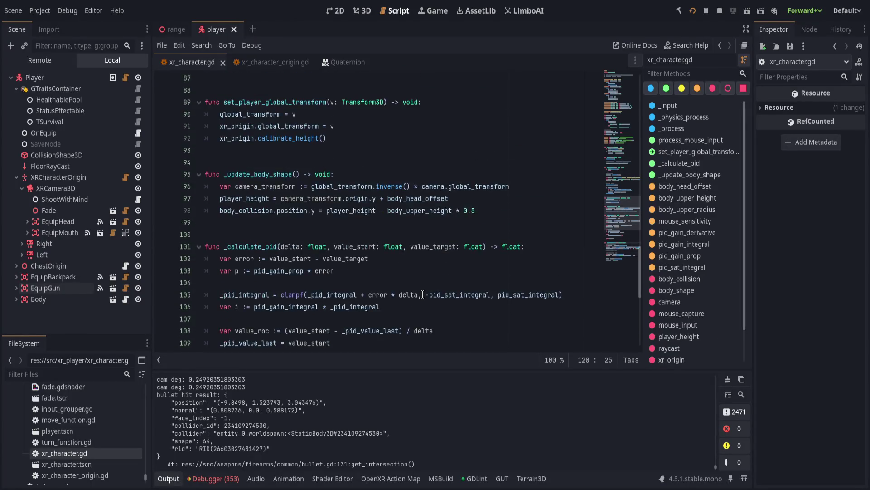
Step: Open a new indented line under the '# Desktop turning' comment in xr_character.gd
scroll(422, 295, up, 4)
click(407, 235)
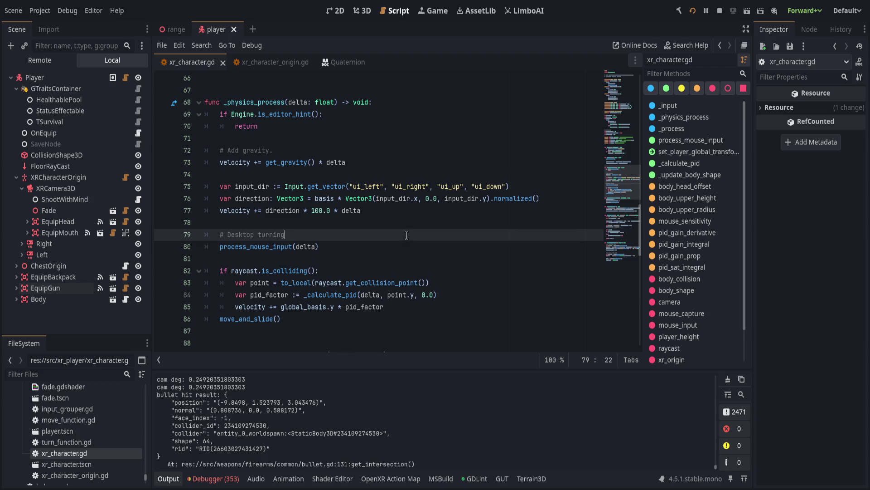
scroll(417, 232, up, 4)
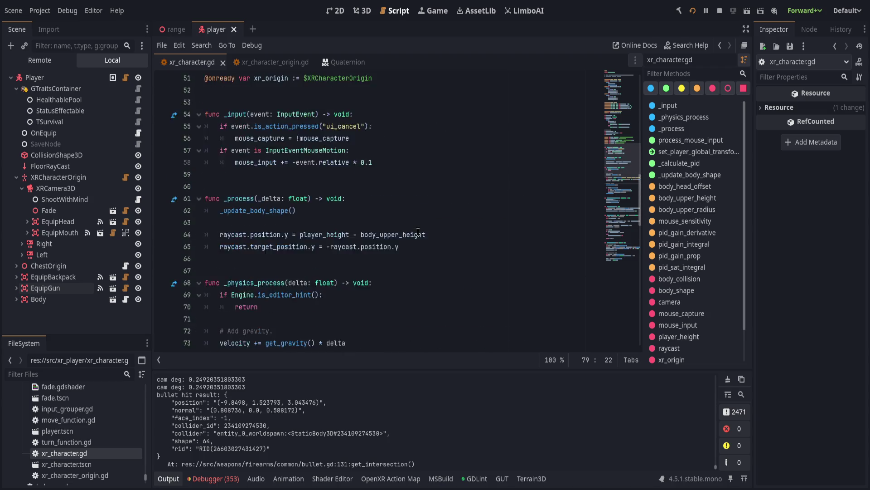
scroll(450, 191, down, 3)
scroll(455, 194, up, 3)
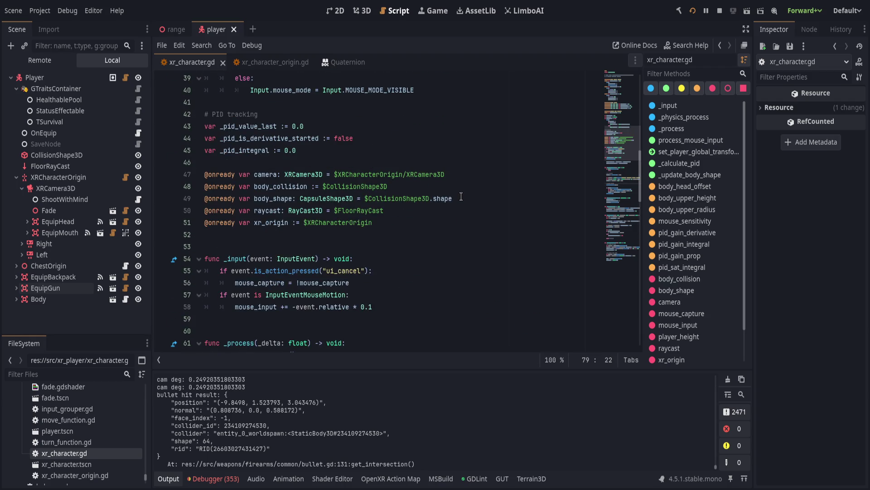
text(\)
key(Return)
key(BackSpace)
key(BackSpace)
key(Return)
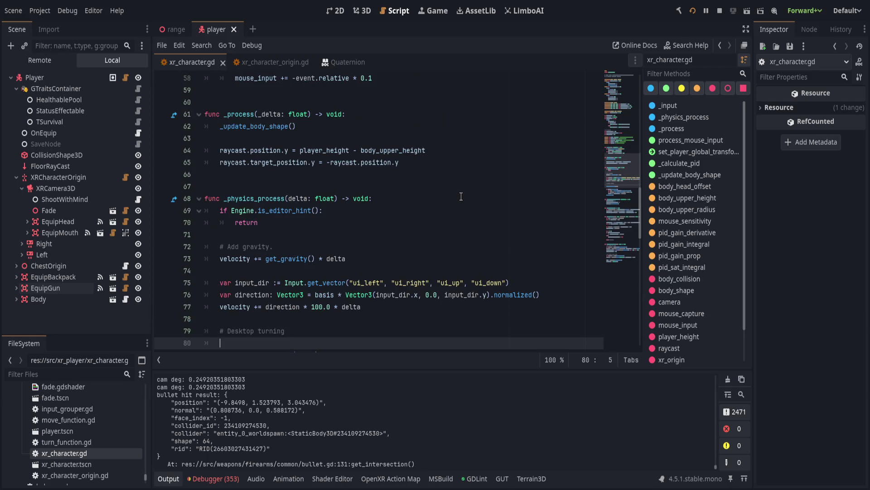
Step: Begin an 'if camera' check on line 80 and bring up the XRCamera3D class reference
text(camera.is_tr)
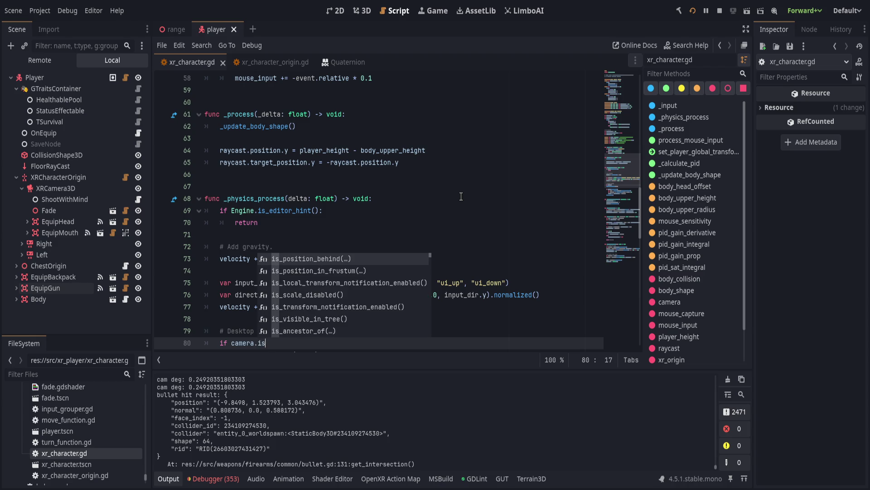
text(ack)
key(BackSpace)
key(BackSpace)
key(BackSpace)
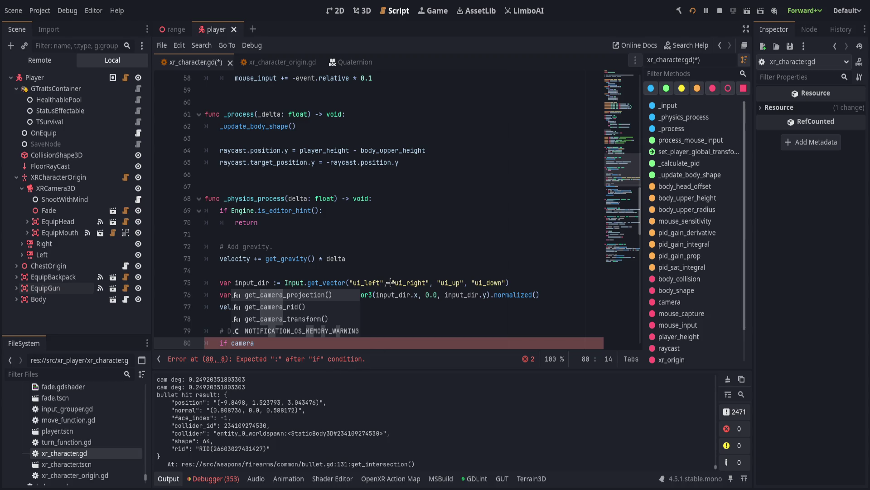
key(alt+F1)
drag(254, 125, 435, 126)
Step: Read the XRCamera3D docs, highlighting the Properties heading and the AR/VR override note
click(424, 166)
drag(390, 268, 361, 285)
click(299, 202)
drag(255, 111, 389, 112)
click(360, 200)
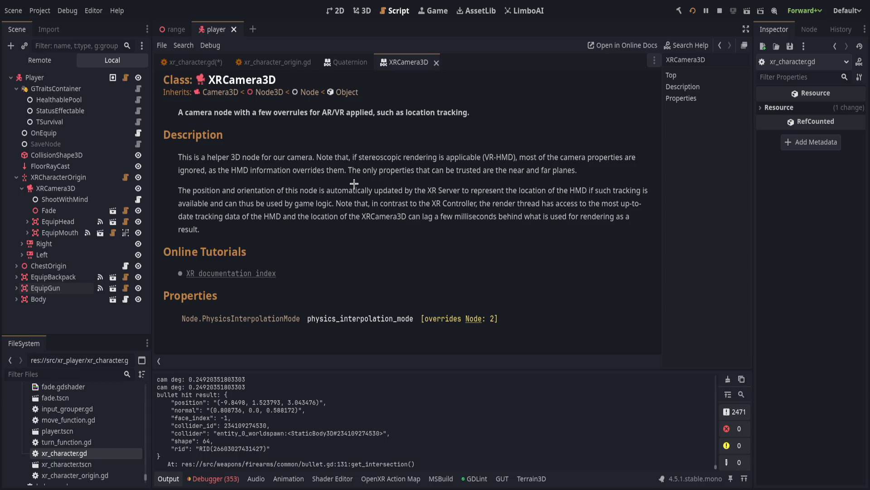
drag(442, 190, 613, 190)
Step: Finish the game-logic note, then close the Quaternion and XRCamera3D help tabs
drag(260, 203, 355, 205)
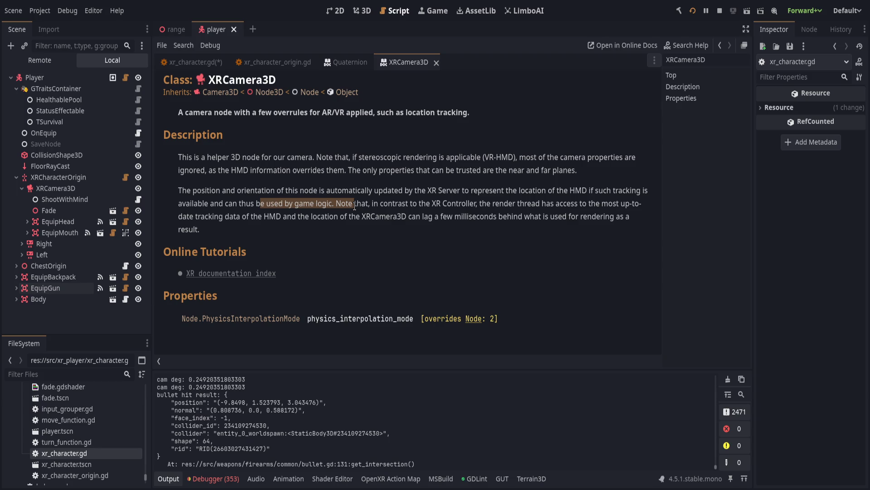
click(281, 262)
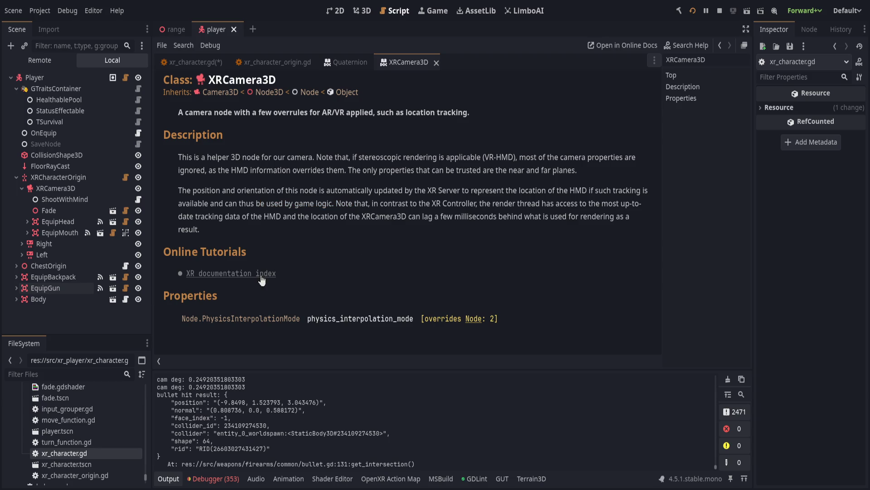
middle_click(347, 63)
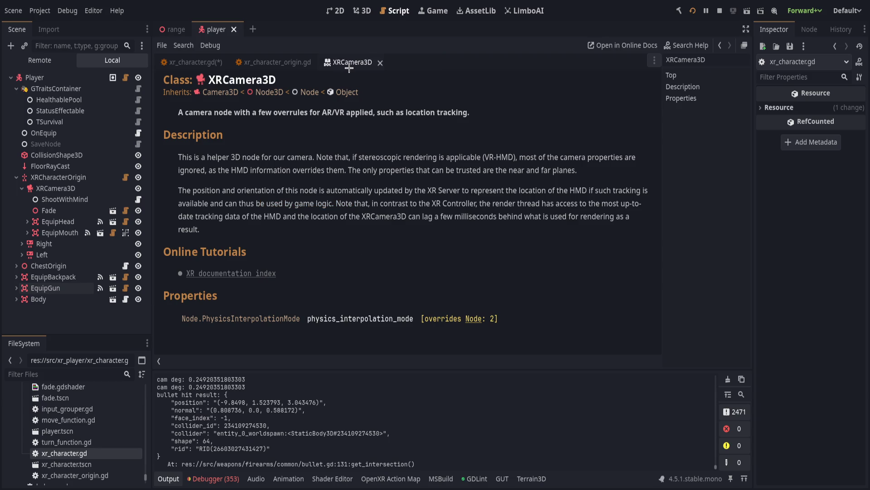
click(200, 62)
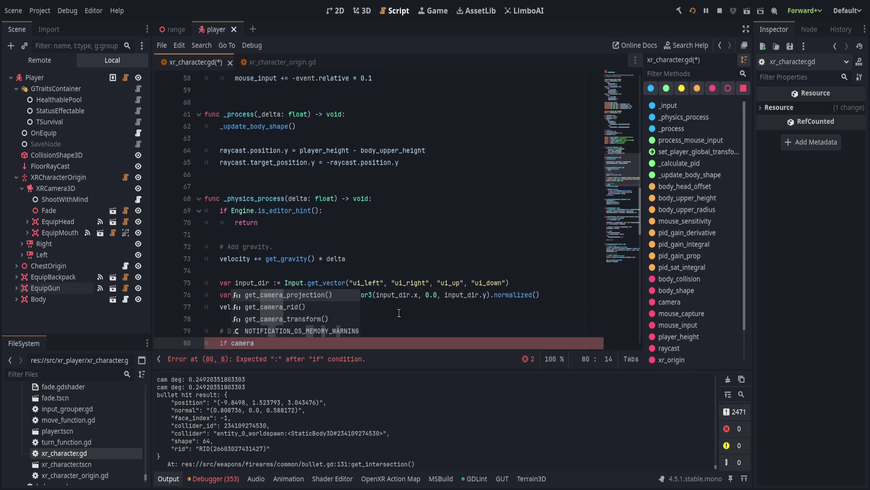
Step: Try '.track' after 'if camera' on line 80 to look for a tracking member
scroll(382, 239, down, 4)
click(382, 238)
scroll(382, 239, up, 10)
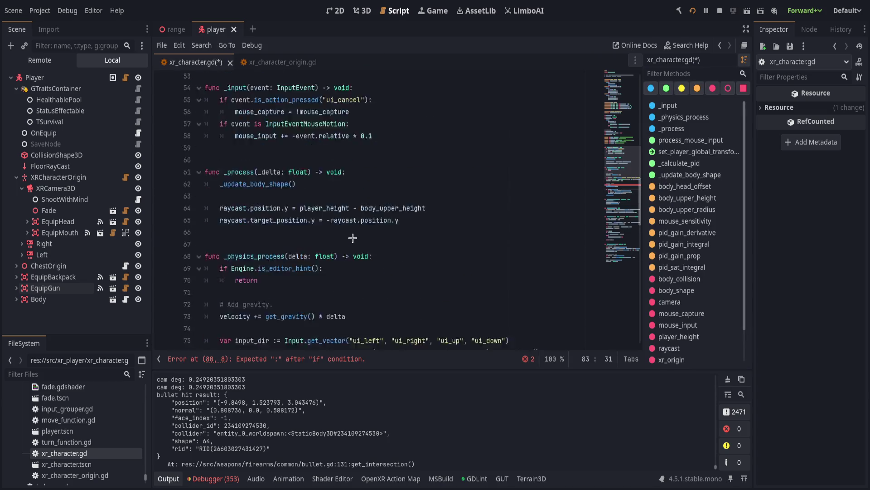
scroll(352, 262, down, 9)
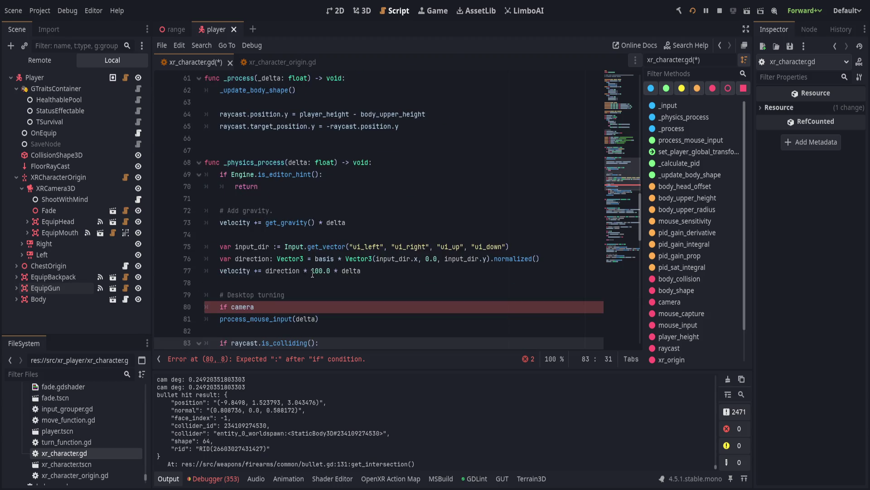
click(314, 230)
text(.track)
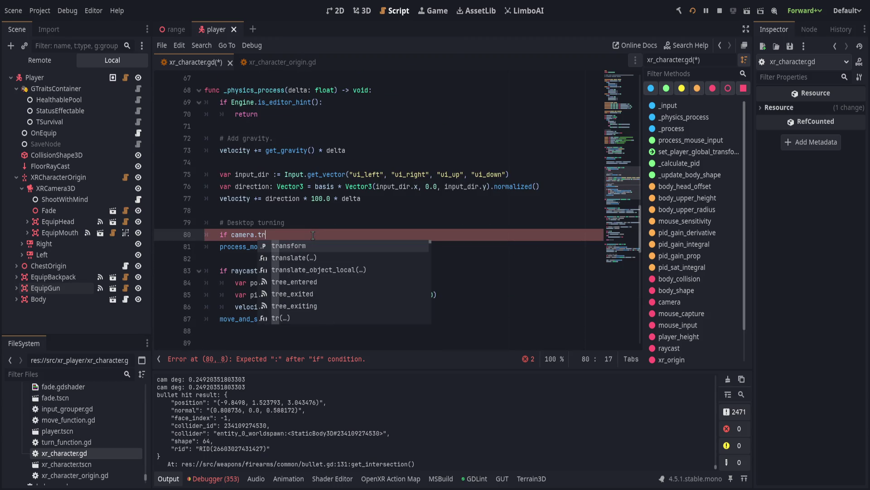
key(BackSpace)
key(BackSpace)
key(BackSpace)
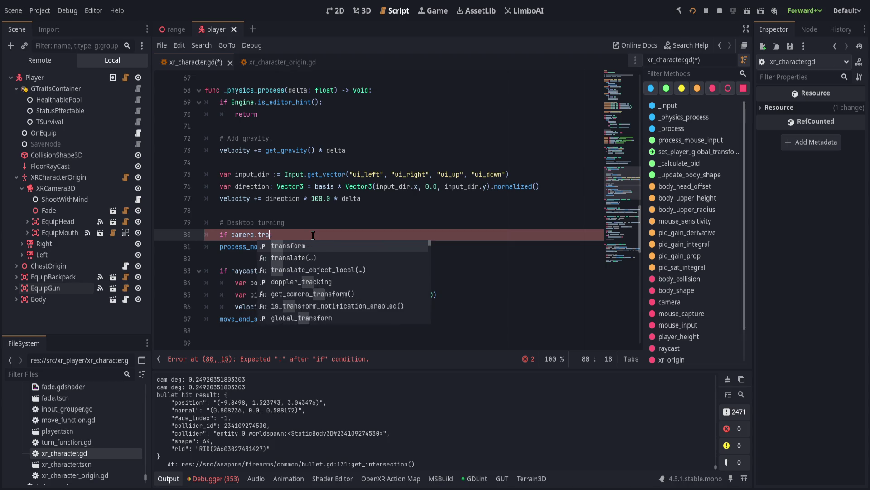
Step: Browse the autocomplete suggestions, then delete the unfinished 'if camera.' line
scroll(327, 262, down, 15)
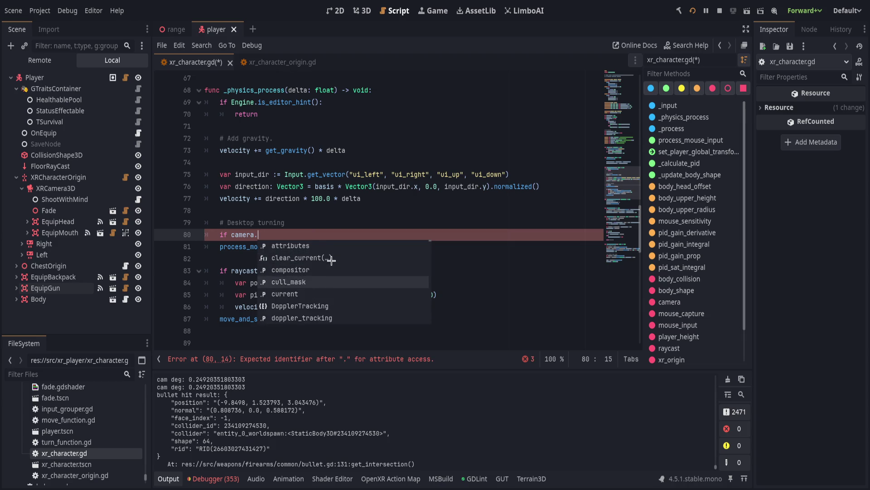
scroll(333, 257, down, 1)
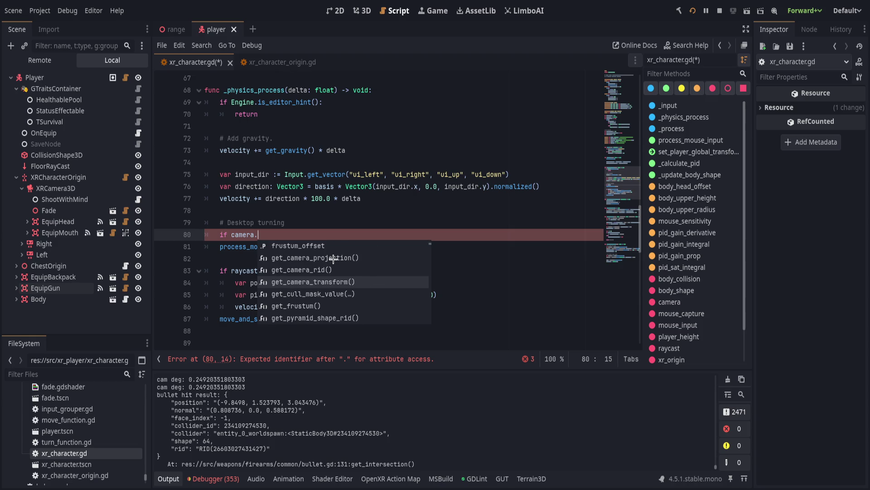
scroll(399, 275, down, 1)
scroll(399, 274, down, 5)
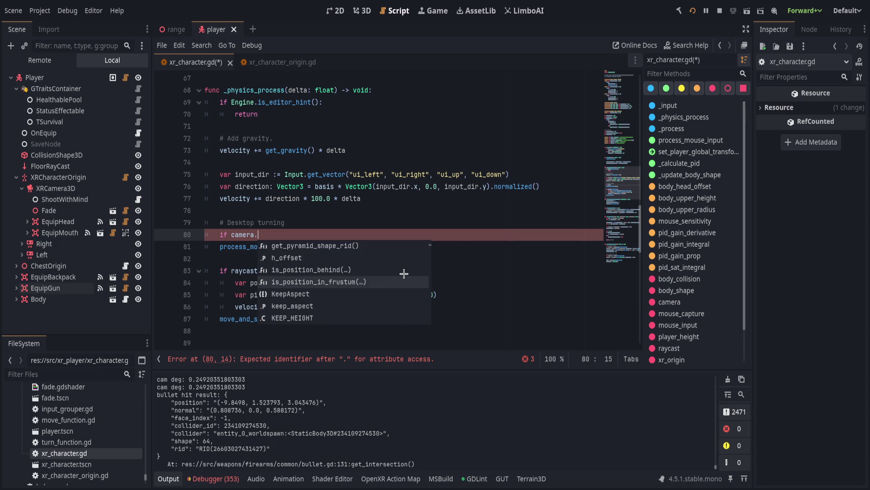
scroll(404, 273, down, 1)
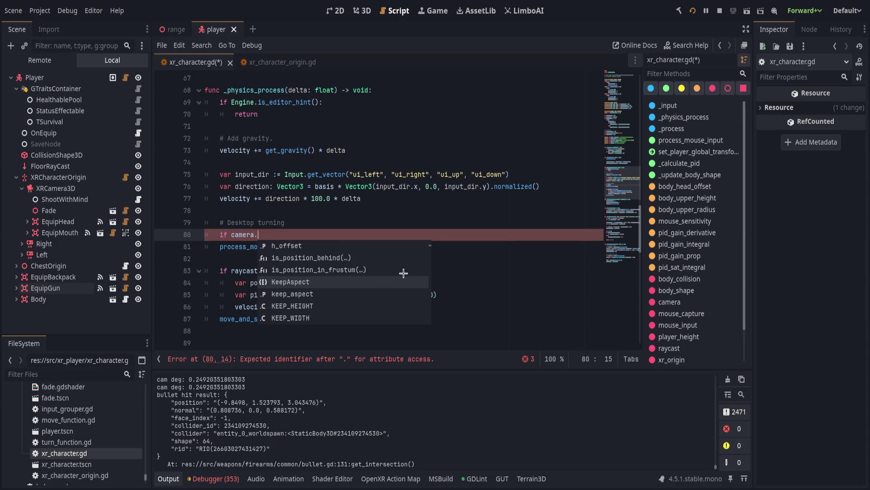
scroll(403, 273, down, 5)
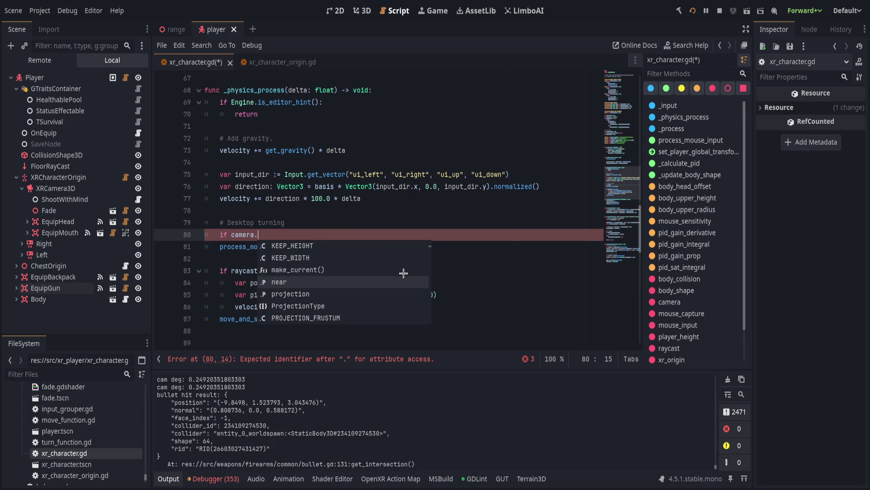
scroll(403, 273, down, 9)
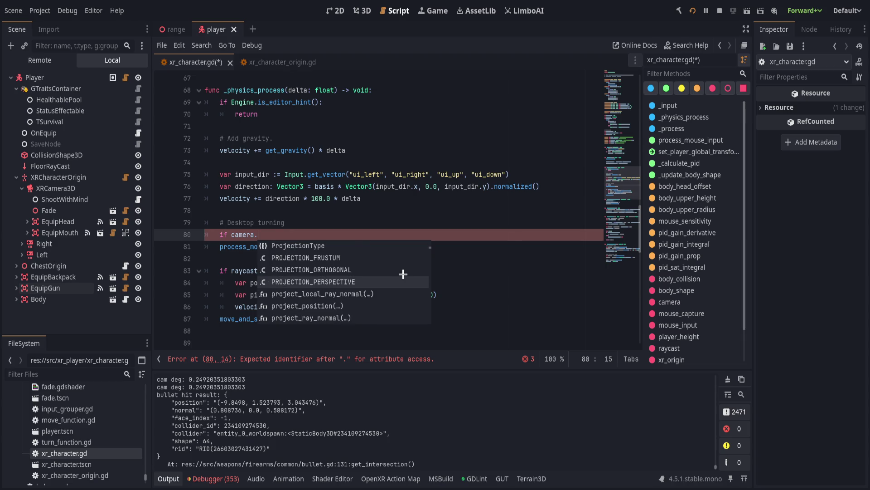
scroll(403, 273, down, 2)
scroll(403, 272, down, 2)
scroll(403, 273, down, 2)
scroll(402, 273, down, 10)
scroll(375, 273, down, 3)
key(Escape)
key(ctrl+shift+k)
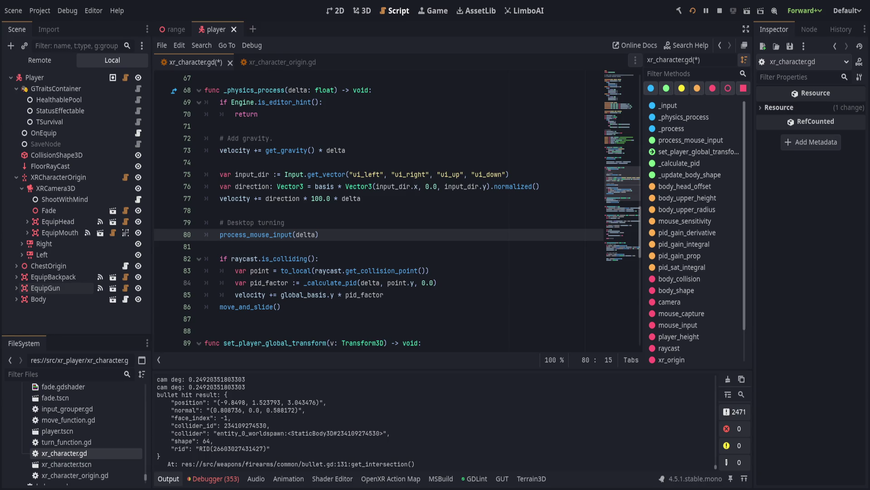
Step: Add a new line under the Desktop turning comment and try OpenXR. autocomplete, then erase it
click(407, 221)
key(Return)
text(Open)
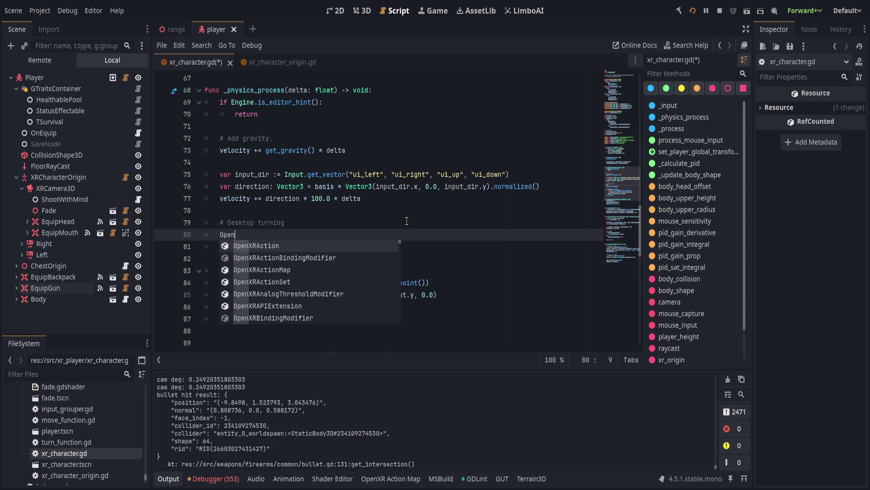
text(XR)
text(cam)
text(track)
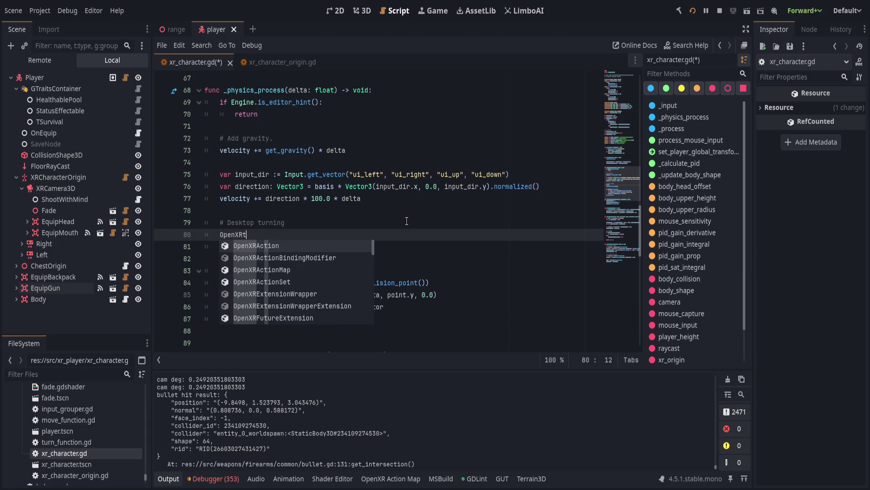
key(BackSpace)
key(BackSpace)
key(BackSpace)
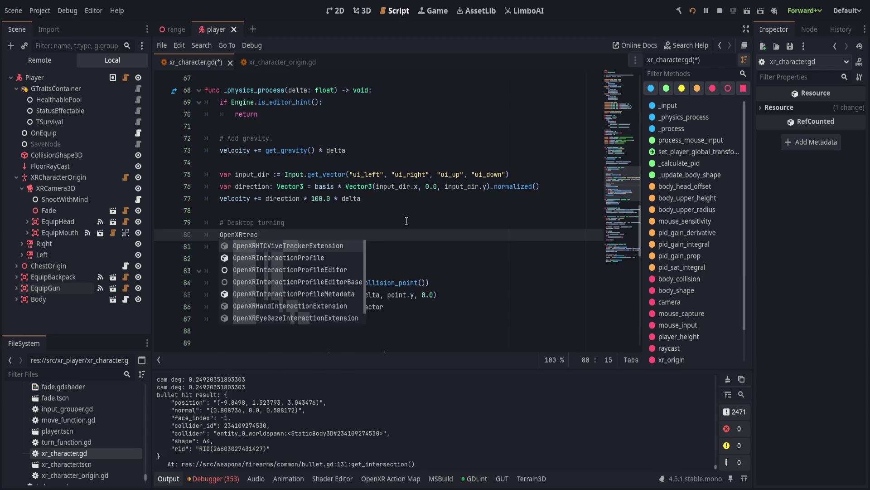
text(.)
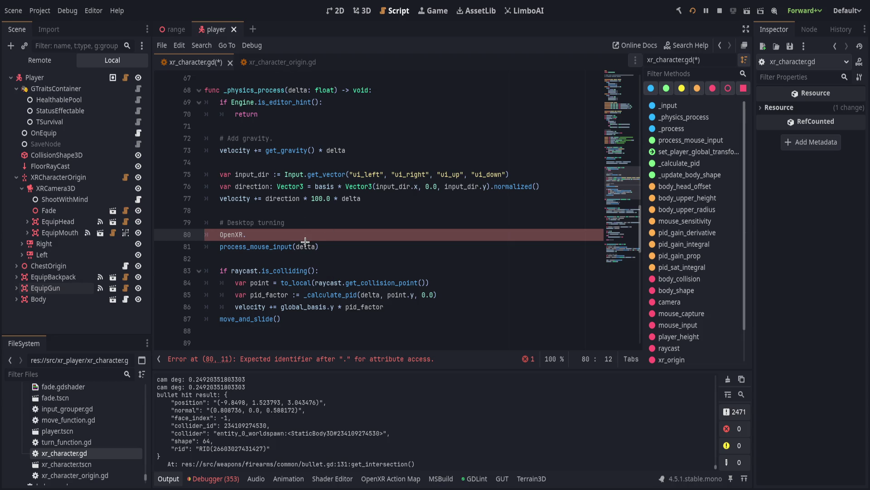
double_click(222, 234)
click(340, 238)
key(ctrl+BackSpace)
key(ctrl+BackSpace)
Step: Try XRTools. in autocomplete on line 80, then clear it again
text(XRTools.)
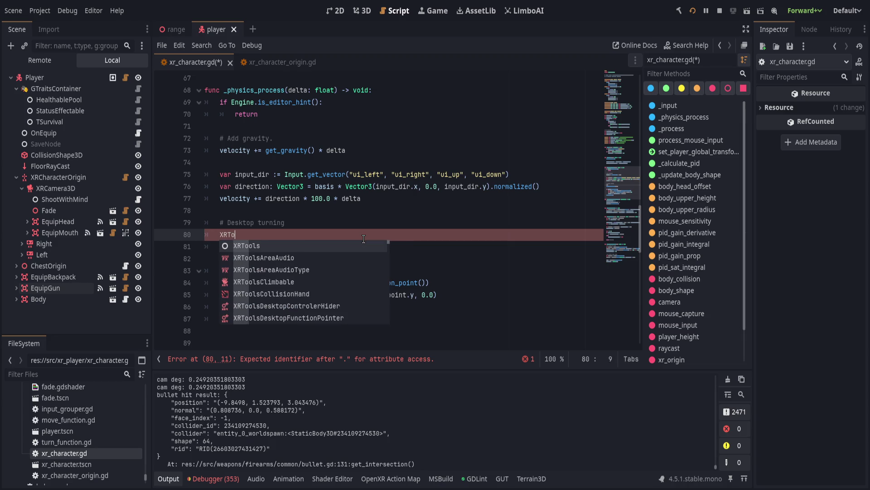
text(is)
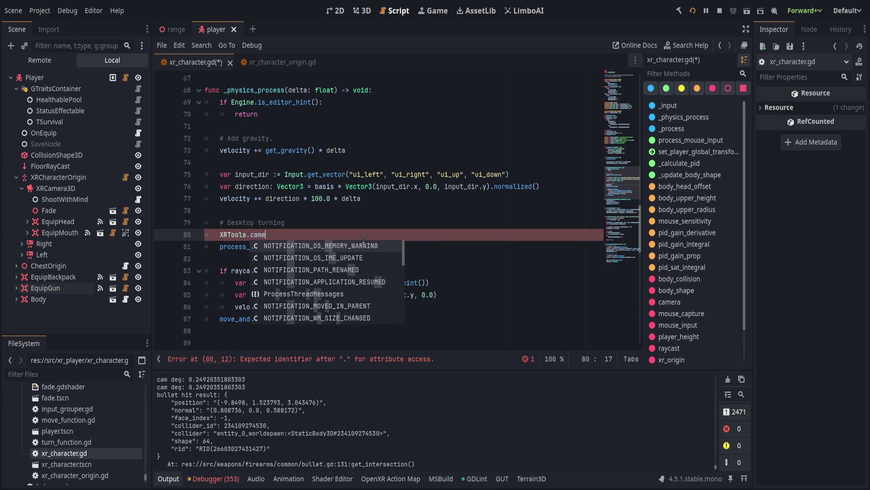
text(ca)
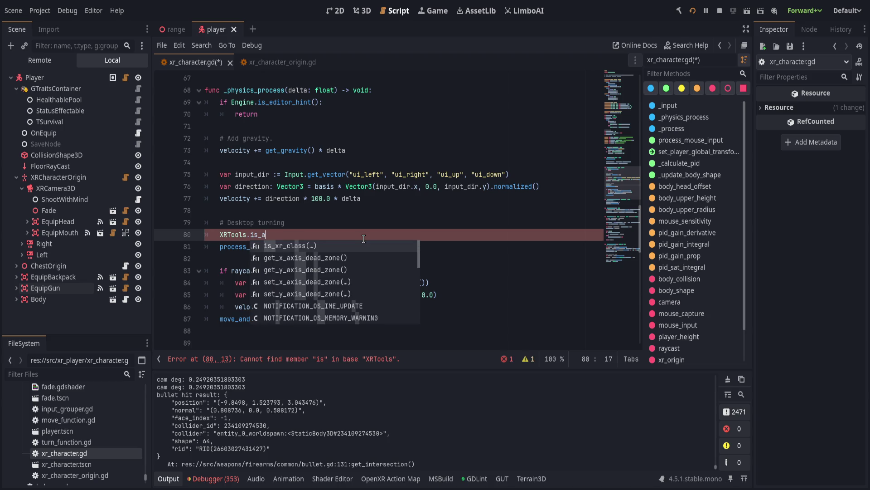
key(BackSpace)
key(BackSpace)
key(BackSpace)
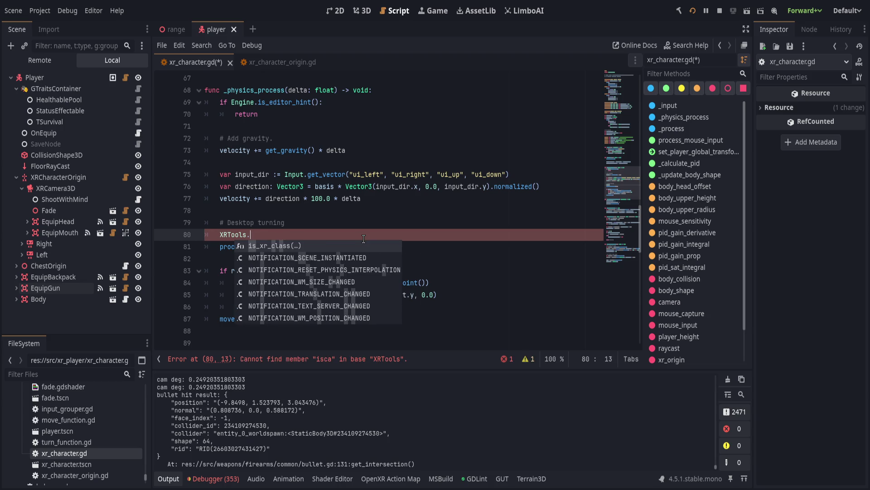
text(ools.)
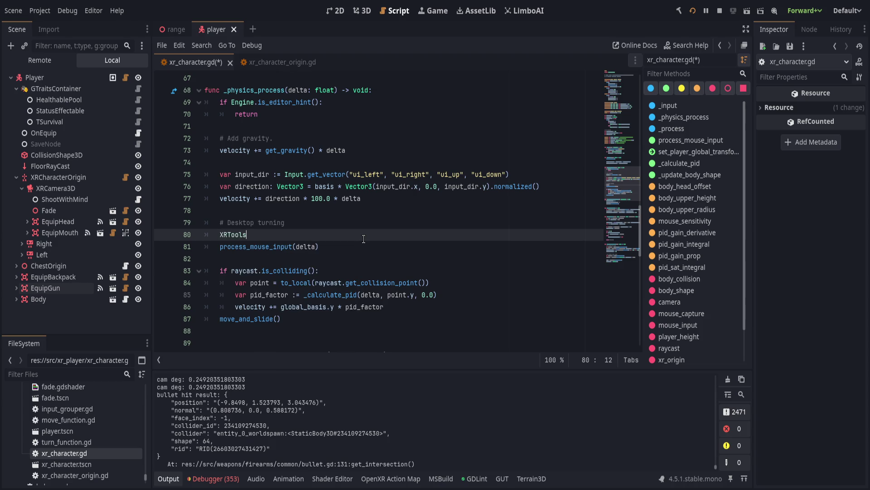
key(Return)
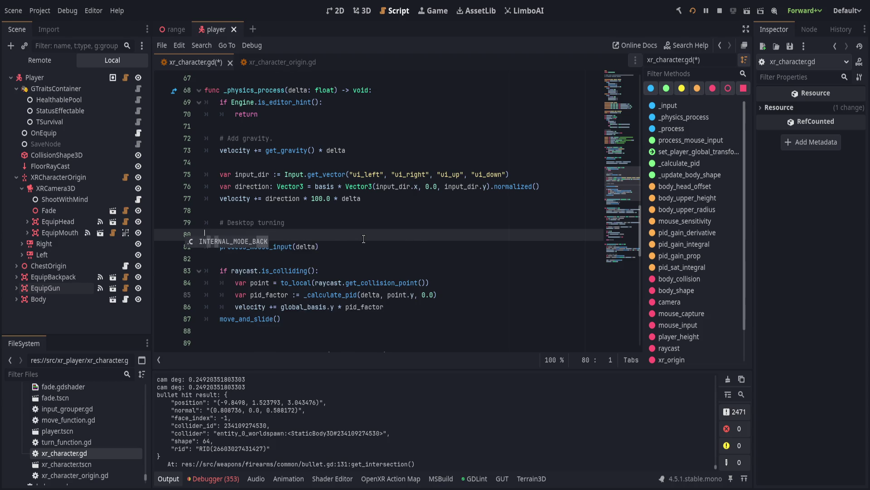
Step: Try XRPositionalTracker and XRTracker on line 80 via autocomplete, then erase them
key(ctrl+BackSpace)
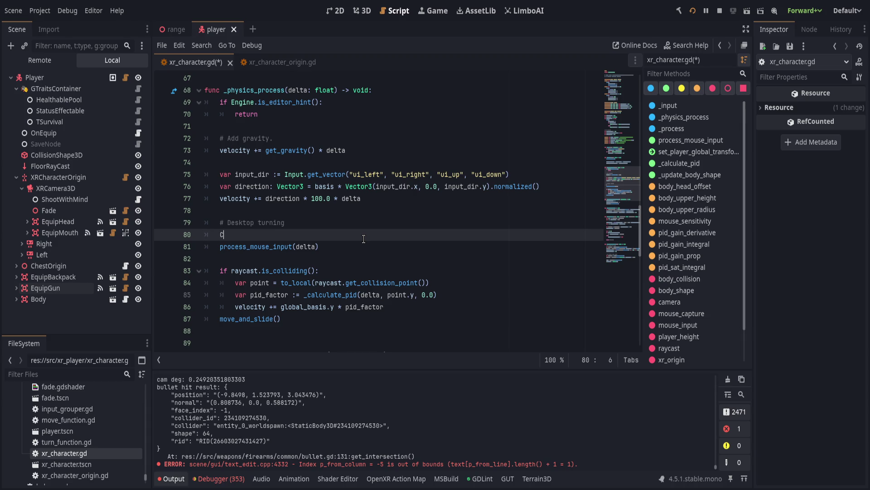
key(BackSpace)
text(Tracker)
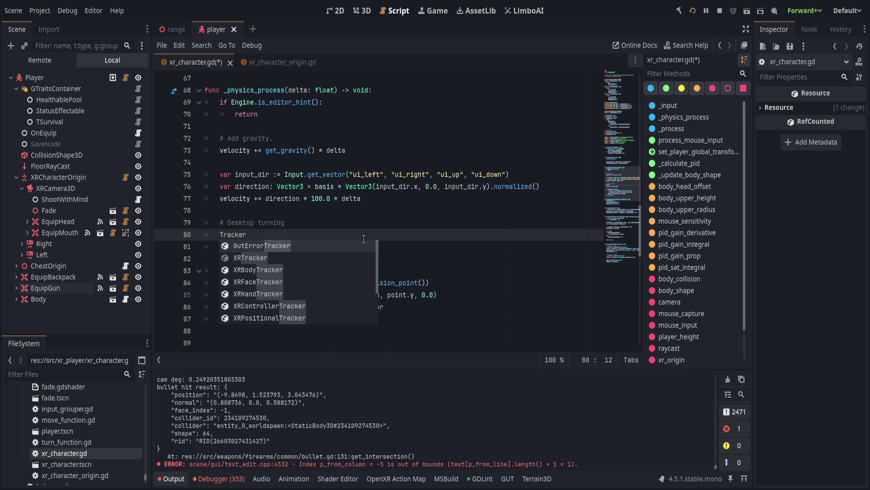
scroll(299, 286, down, 3)
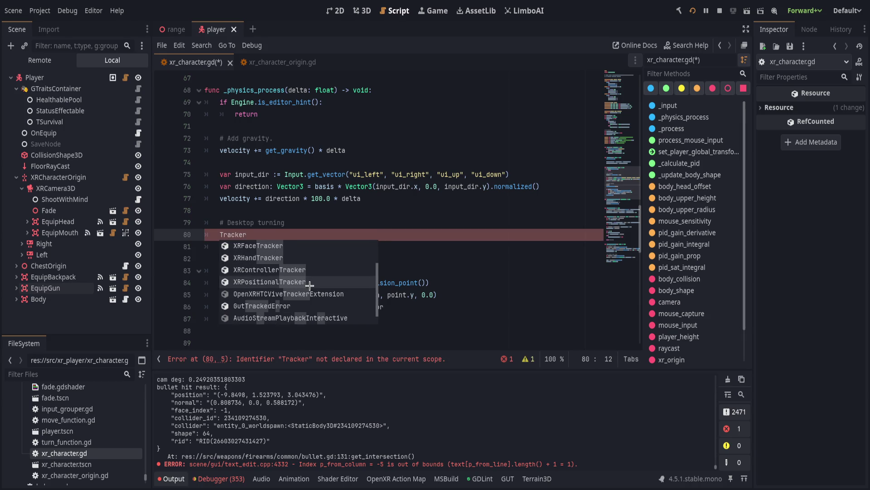
click(306, 282)
text(.)
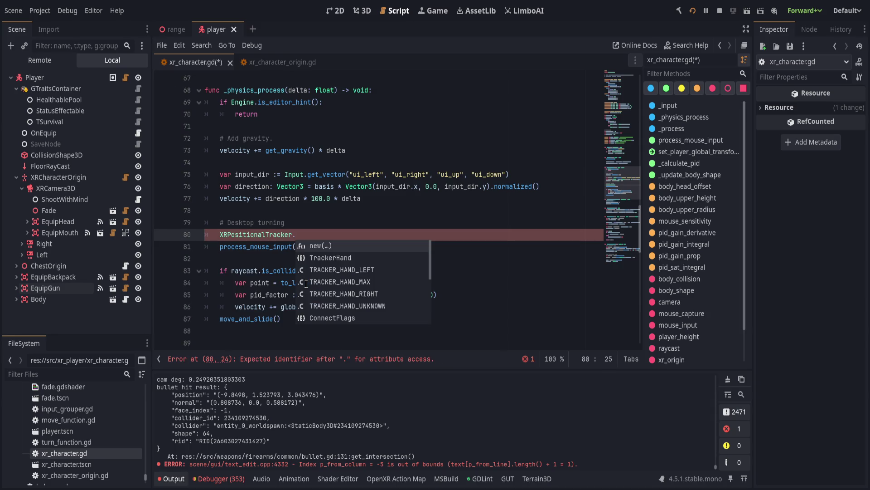
scroll(407, 290, down, 3)
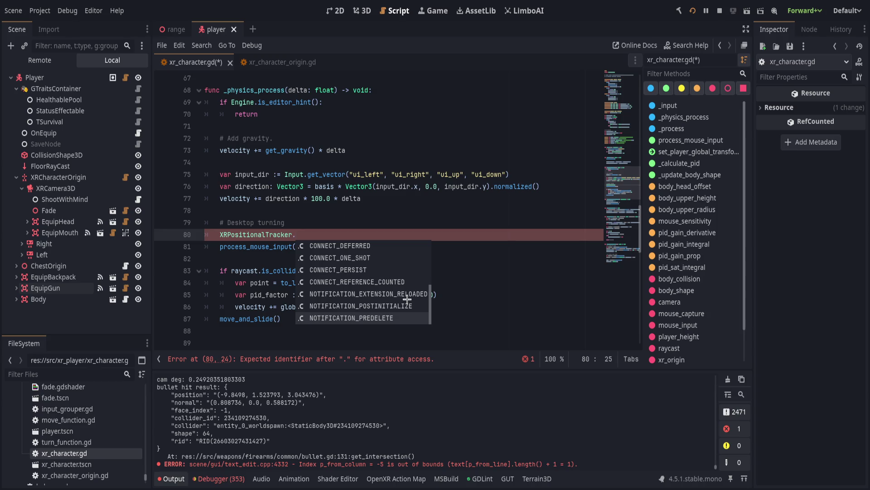
key(ctrl+BackSpace)
key(ctrl+BackSpace)
text(XRTrack)
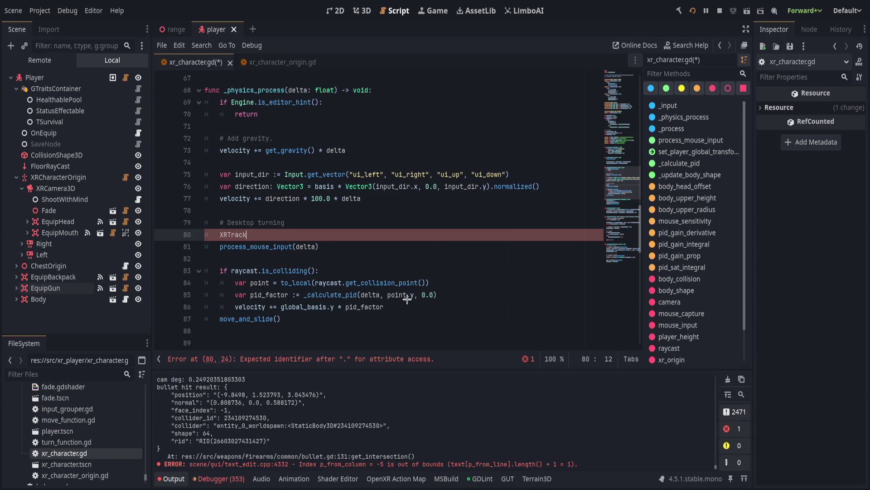
text(er.)
scroll(356, 278, down, 3)
scroll(363, 267, up, 3)
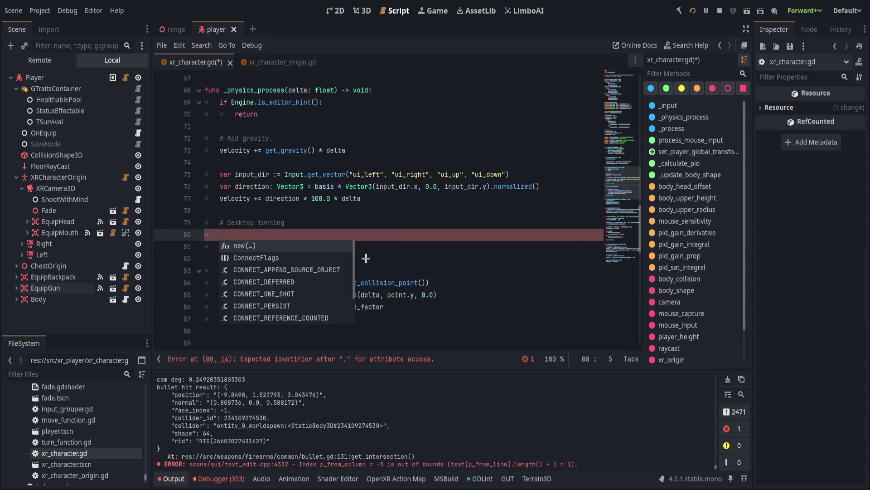
key(BackSpace)
key(BackSpace)
key(BackSpace)
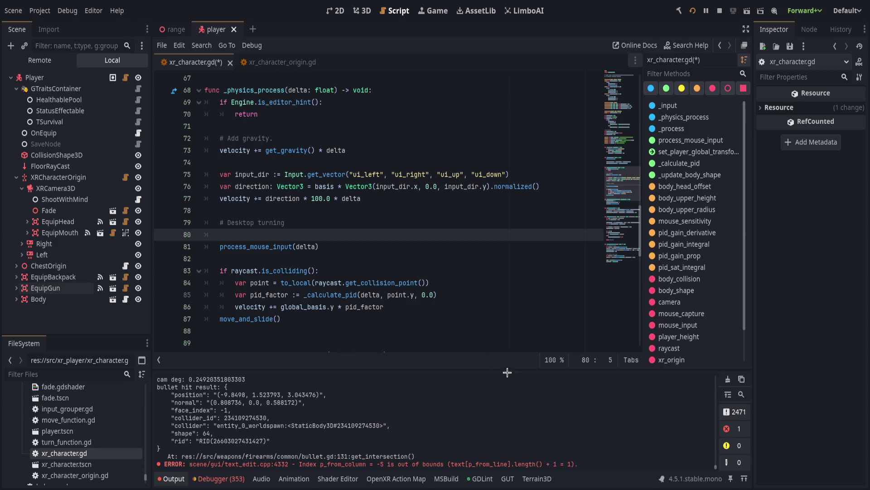
Step: Undo a trial XRTools line, delete the blank line above process_mouse_input(delta), and save
click(402, 242)
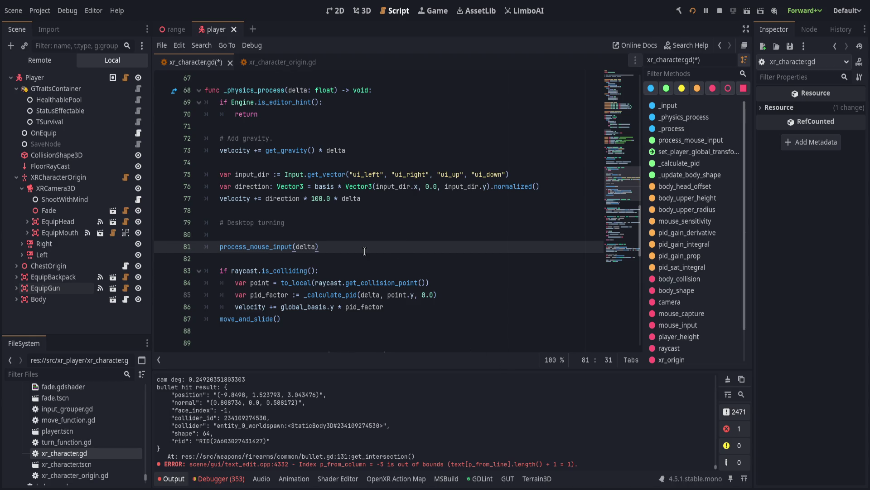
key(Return)
text(XRTools)
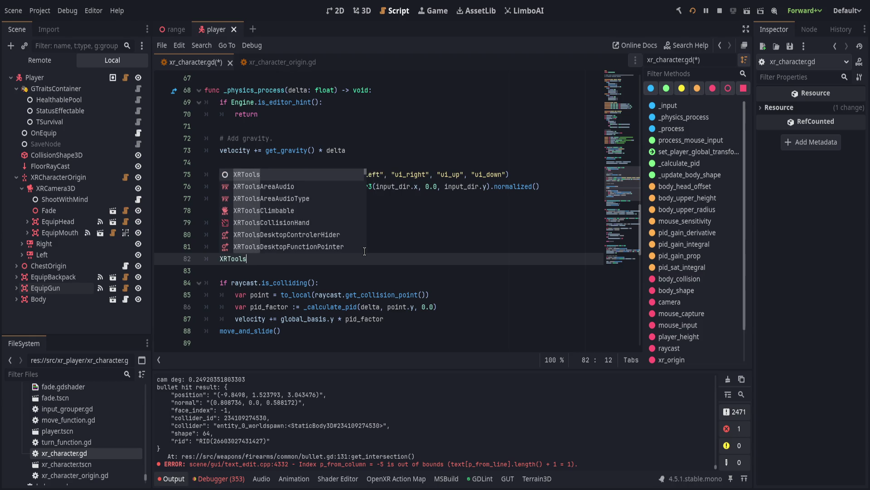
text(.is)
key(BackSpace)
key(BackSpace)
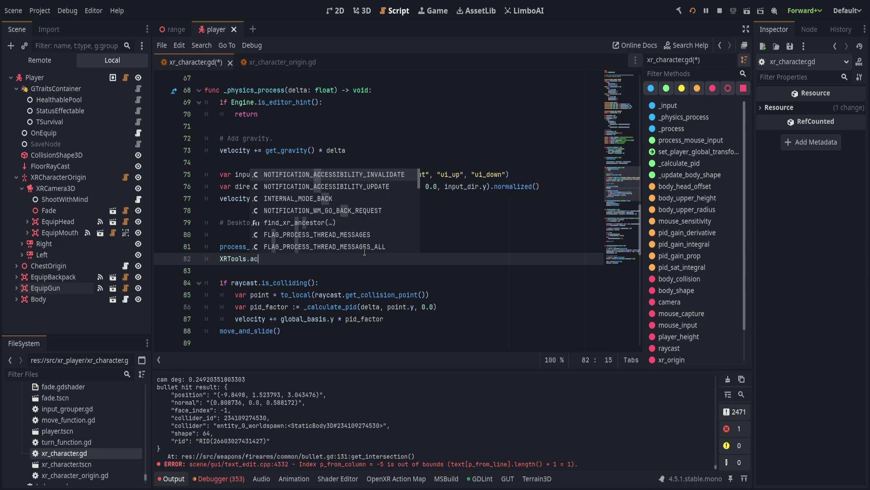
key(ctrl+z)
key(ctrl+z)
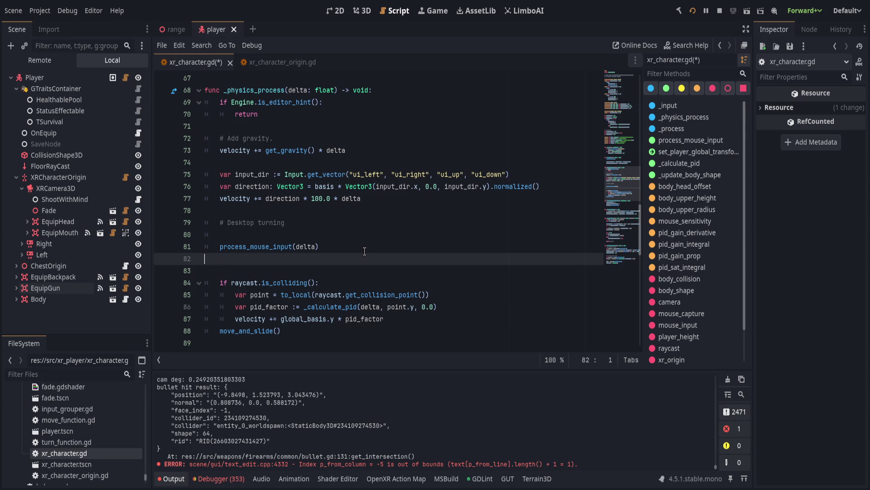
click(384, 234)
key(ctrl+shift+k)
key(ctrl+s)
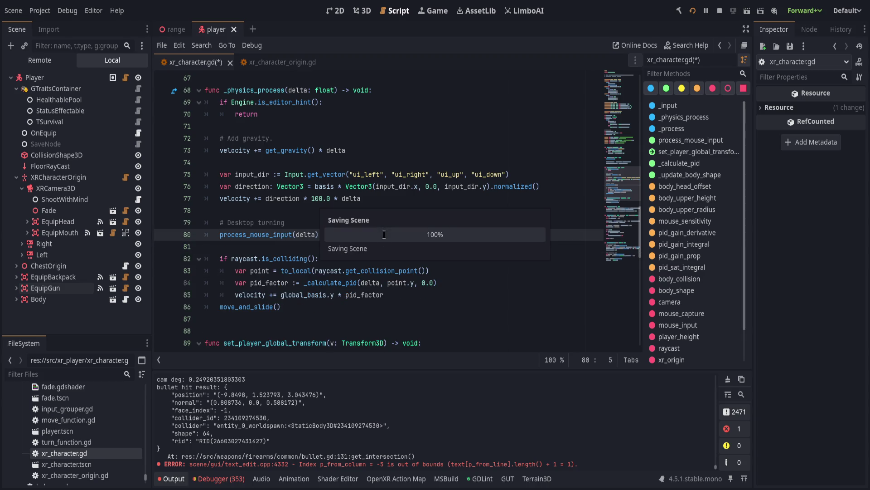
key(Home)
key(End)
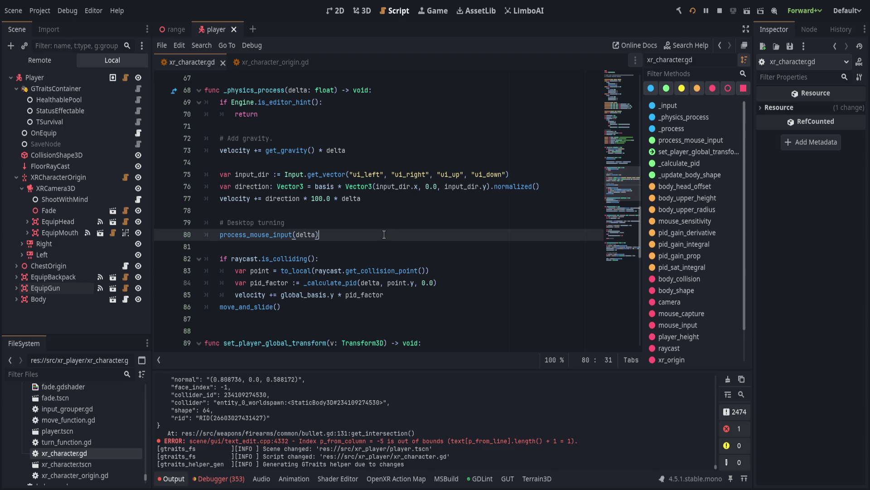
Step: Clear the Debugger's Errors list and jump to the xr_character_origin.gd:69 error line
click(183, 479)
click(219, 479)
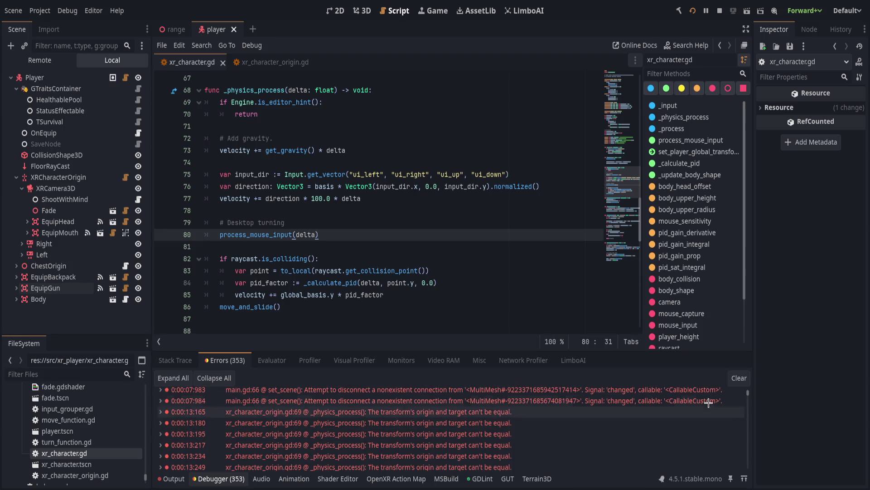
click(733, 374)
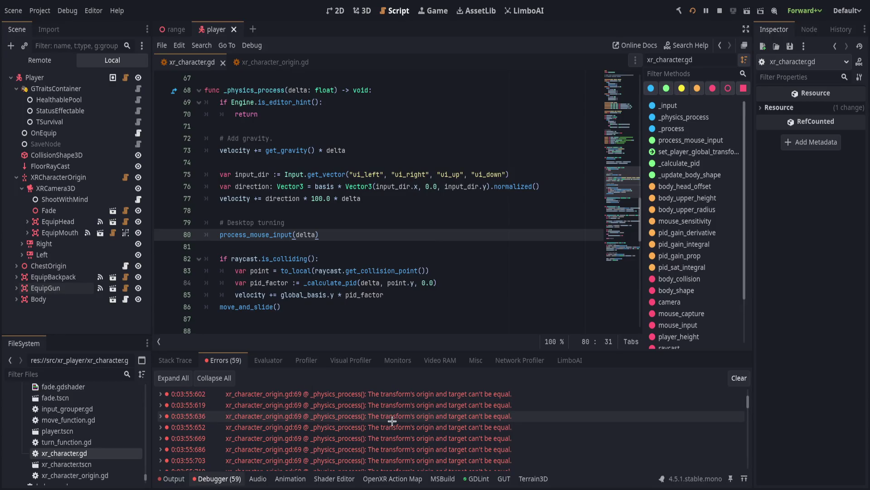
scroll(392, 420, up, 3)
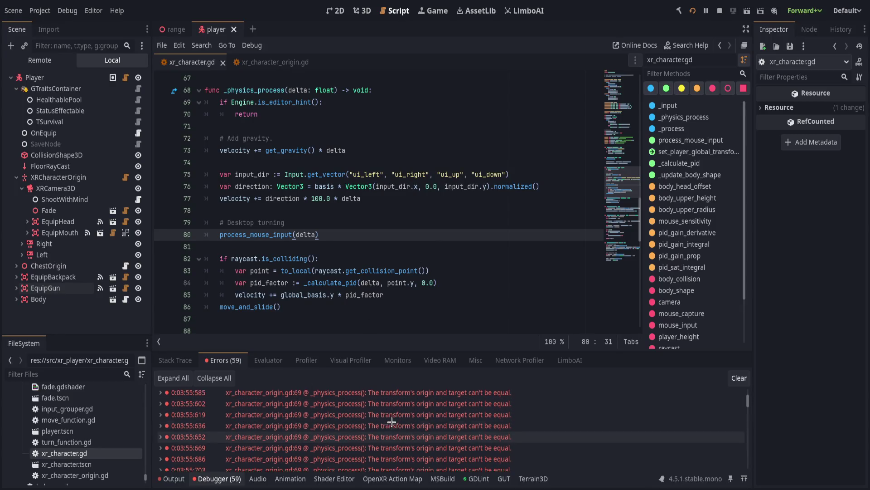
click(433, 391)
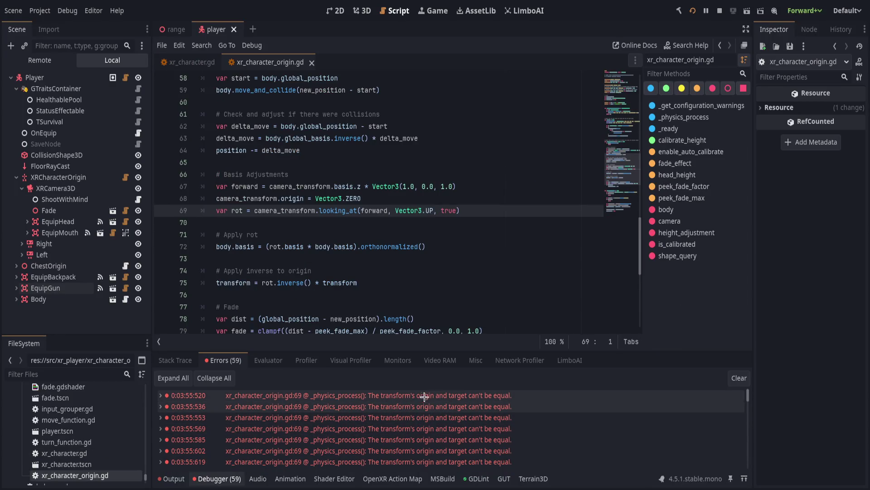
Step: Insert an empty line 69 above the looking_at rotation in xr_character_origin.gd
click(495, 287)
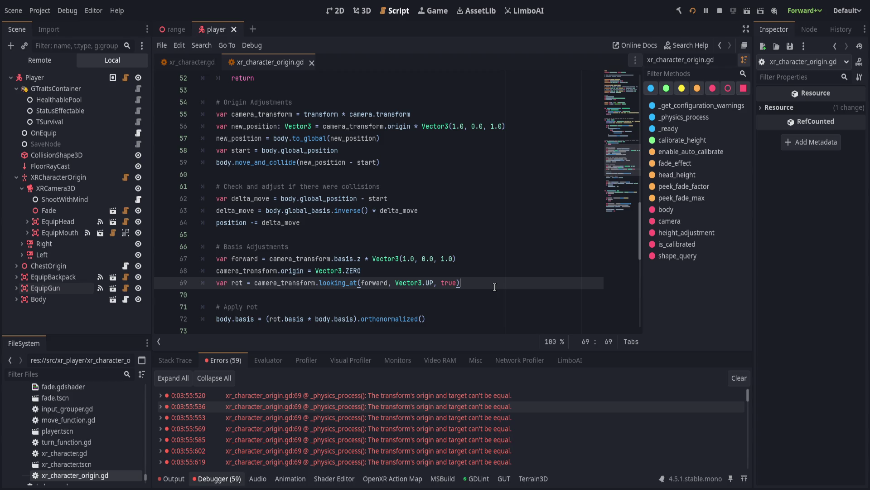
key(ctrl+shift+Return)
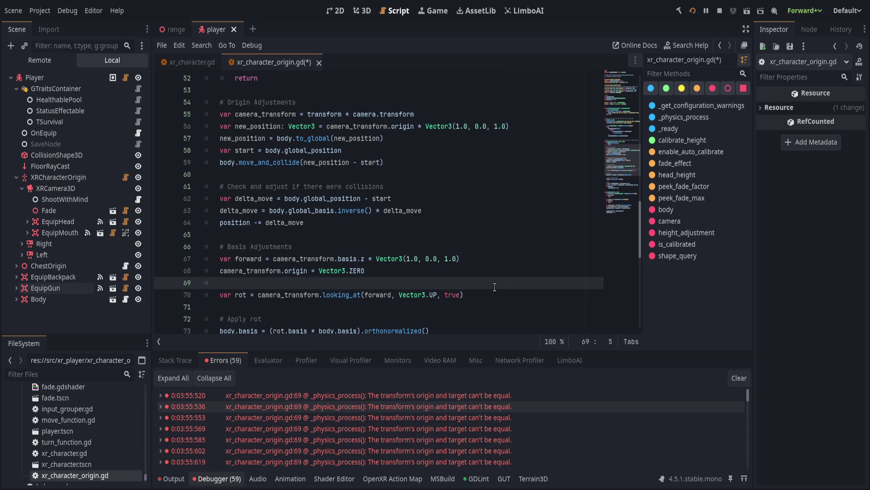
scroll(494, 287, down, 3)
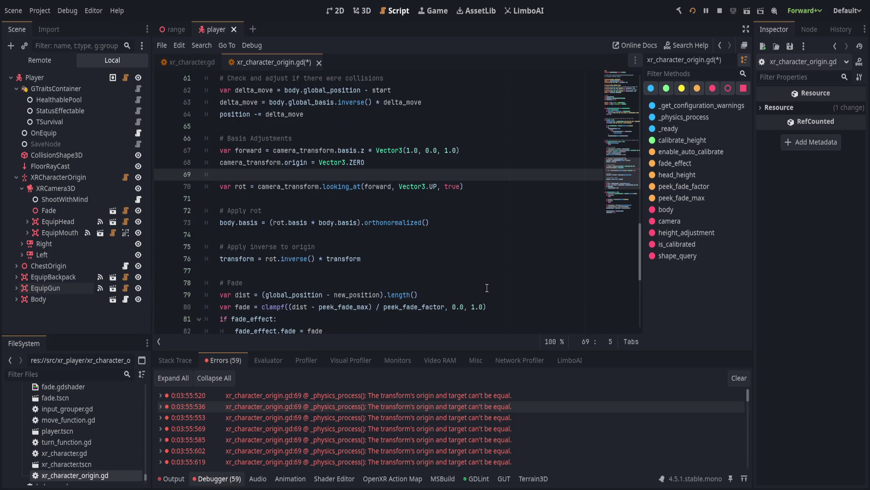
key(Home)
Step: Review the surrounding rotation code, including the orthonormalized line, and return to blank line 69
scroll(404, 306, up, 2)
scroll(405, 306, up, 1)
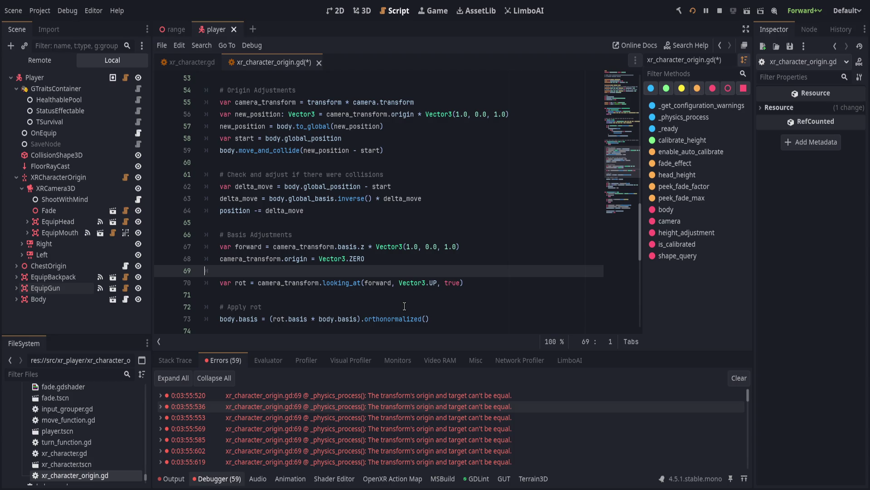
scroll(404, 306, down, 2)
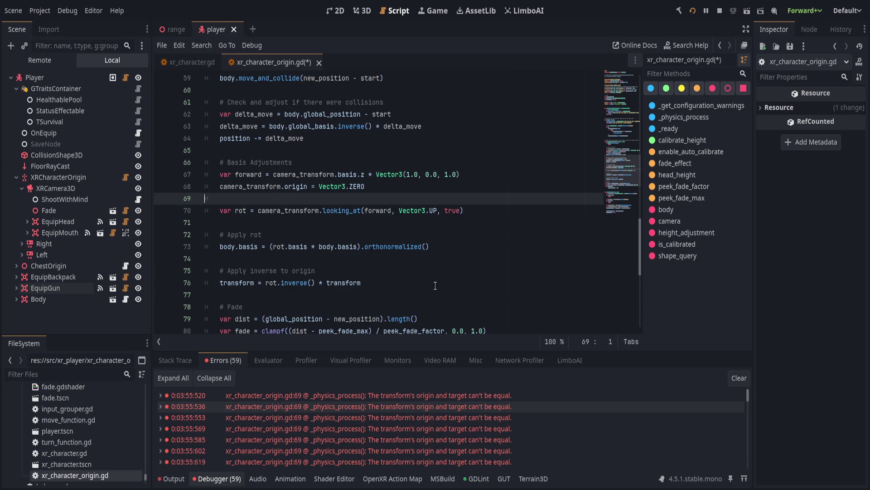
scroll(435, 285, up, 2)
click(392, 318)
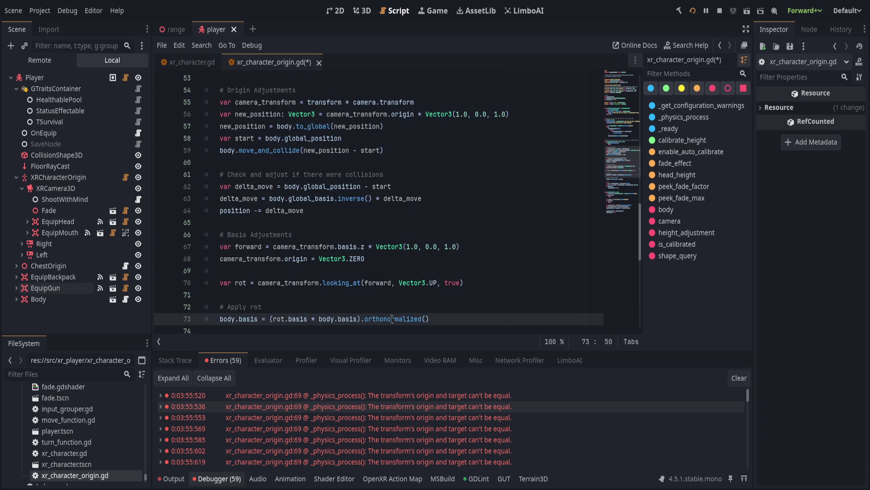
double_click(392, 319)
scroll(428, 310, up, 3)
scroll(439, 299, down, 8)
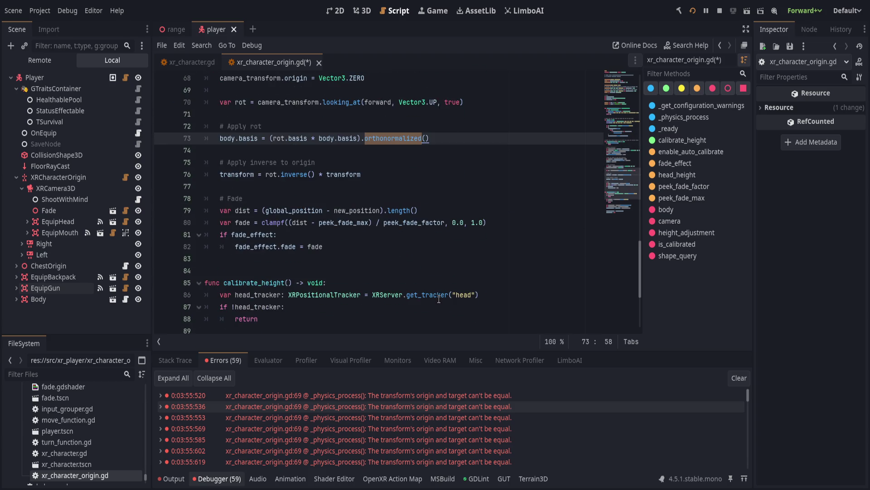
scroll(439, 299, up, 3)
click(456, 280)
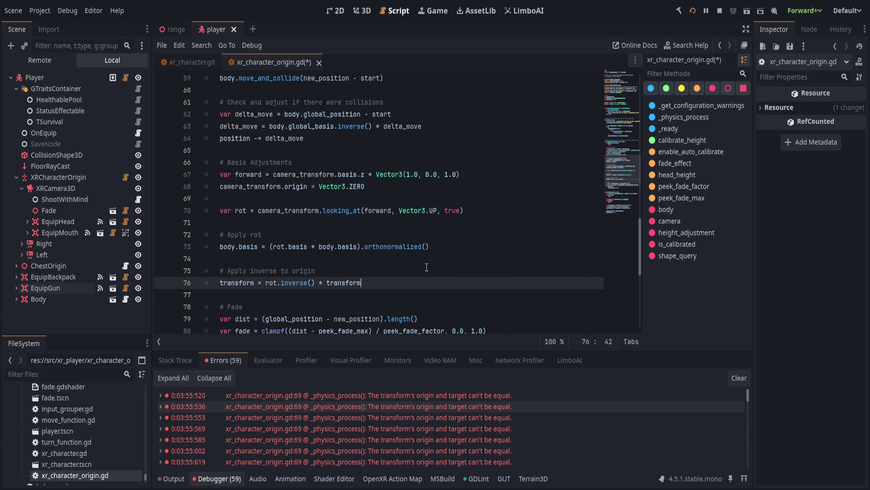
click(305, 222)
click(394, 210)
click(501, 197)
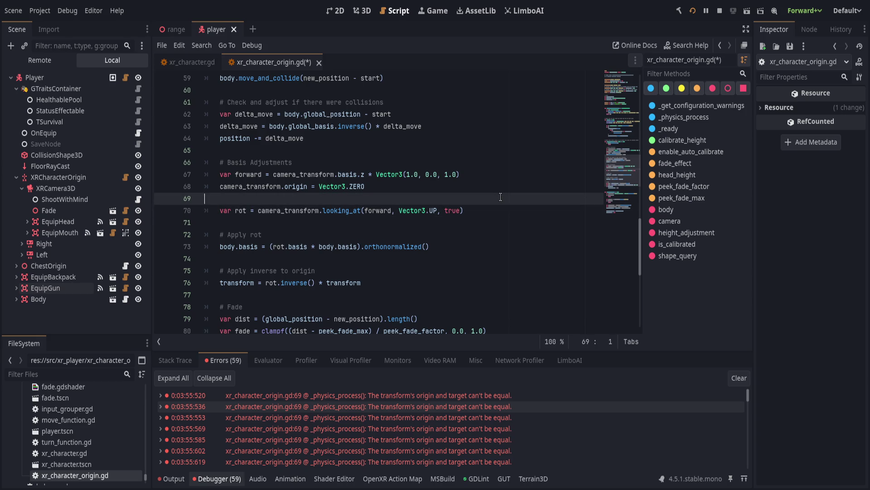
Step: Insert 'if !forward.is_equal_approx(Vector3.UP):' on a new line above the rotation line
key(Down)
key(Up)
key(Down)
key(End)
key(Up)
key(Return)
text(if forward)
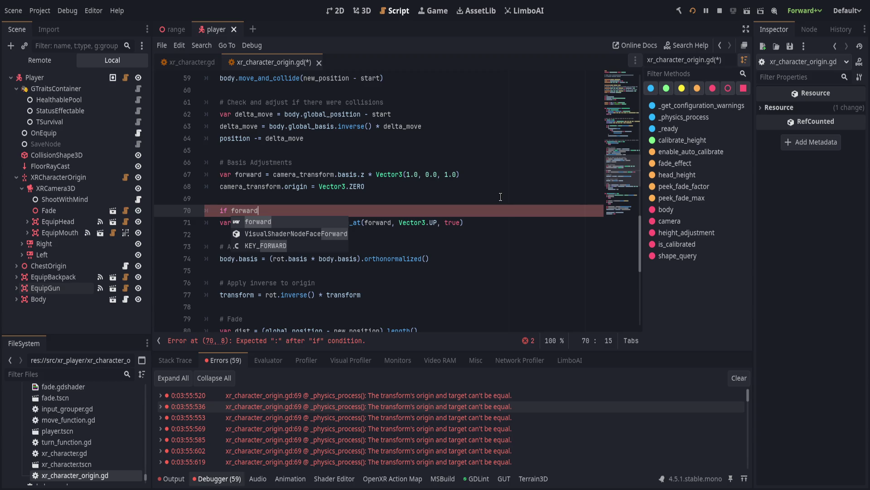
key(BackSpace)
key(BackSpace)
key(BackSpace)
text(is_)
key(BackSpace)
key(BackSpace)
key(BackSpace)
text(forward.is)
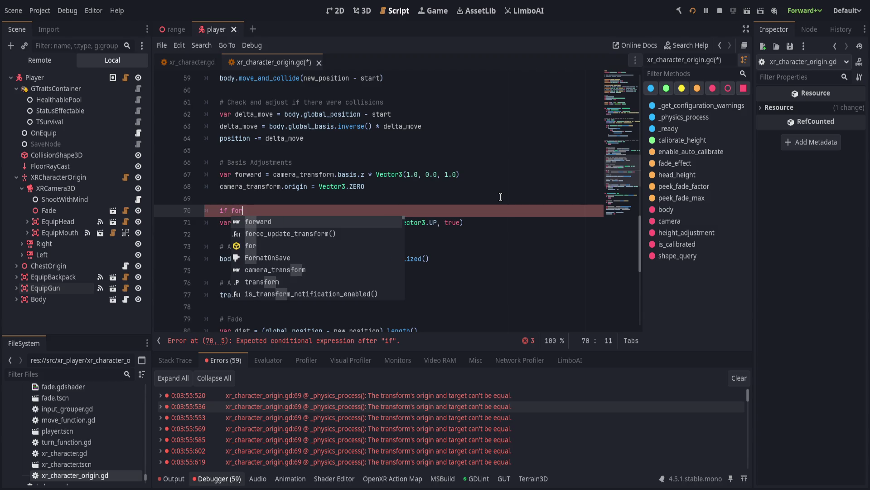
text(_)
key(Return)
text(Vecto)
text(r3.UP))
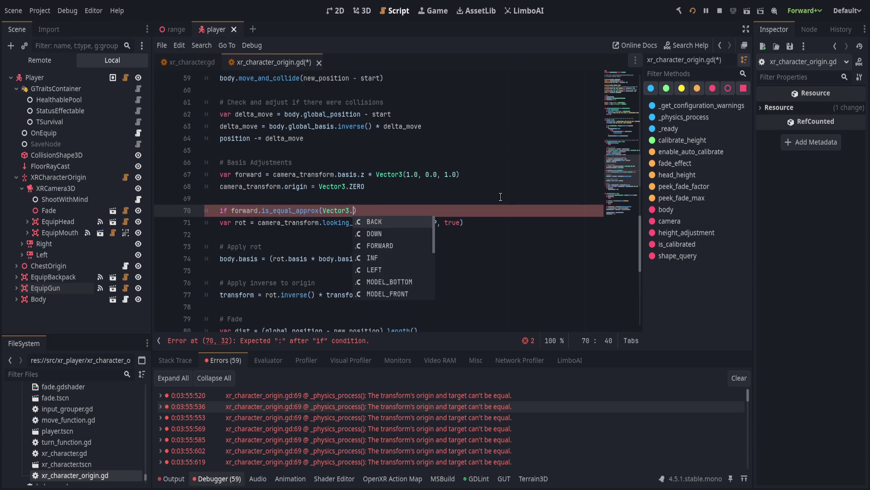
text(:)
key(Home)
key(Right)
key(Right)
key(Right)
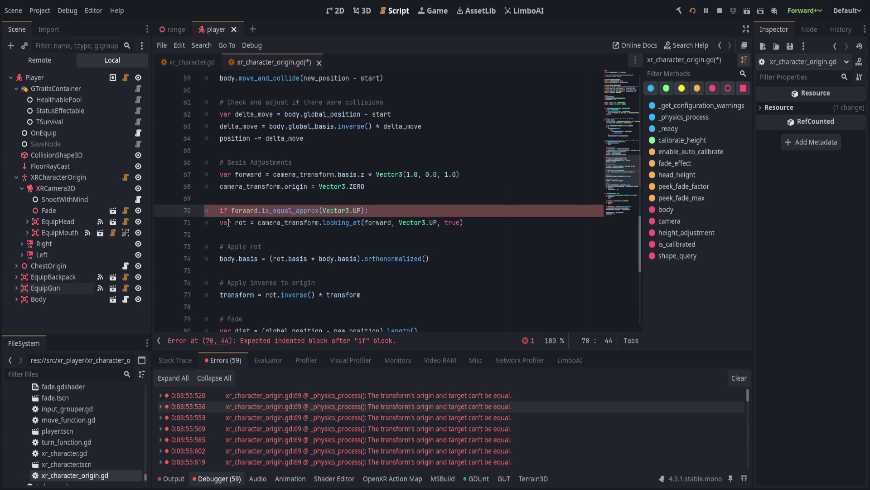
text(!)
Step: Indent lines 71–77 one level under the new if guard and save the script
click(289, 222)
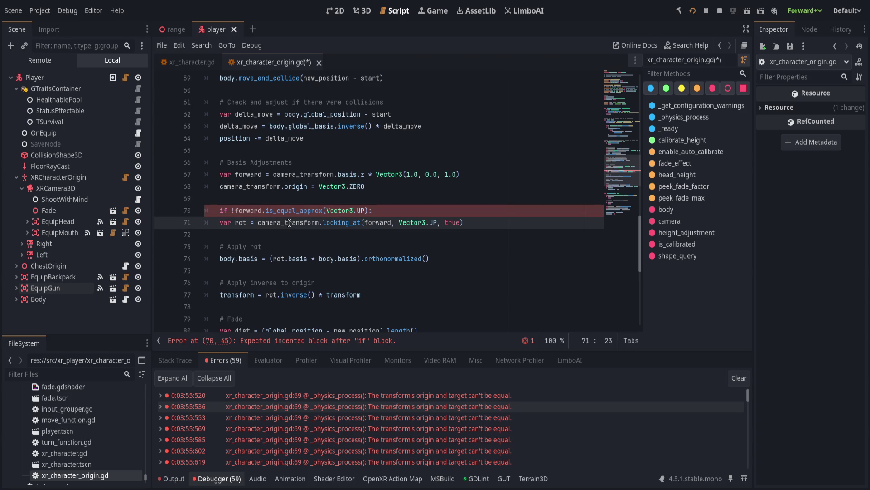
drag(289, 222, 308, 292)
key(Tab)
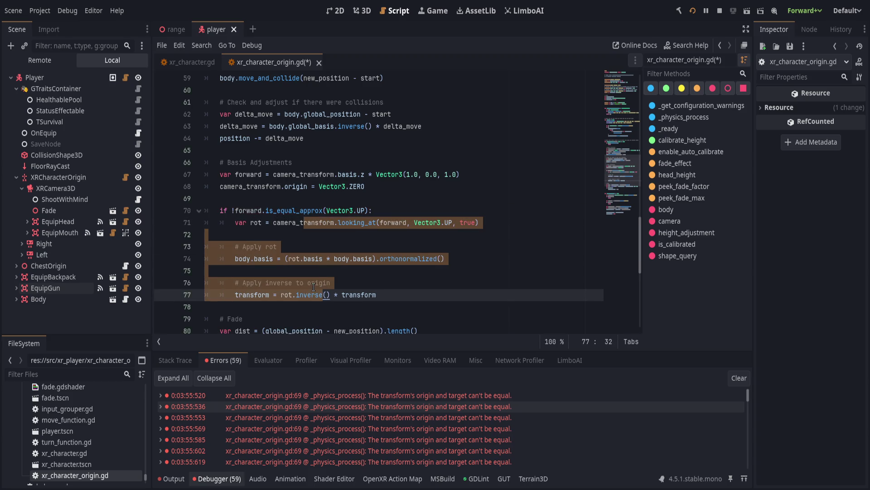
click(346, 272)
scroll(367, 306, down, 2)
key(ctrl+s)
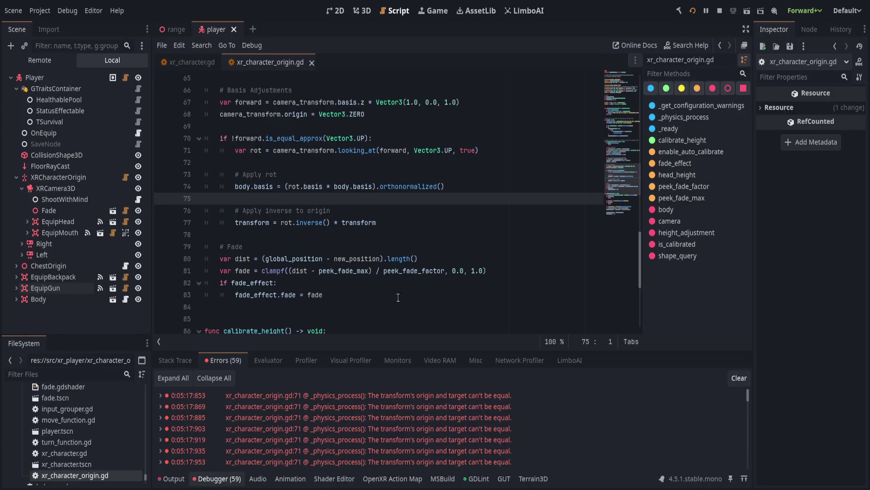
Step: Run and stop the game, then open the repeated 'origin and target can't be equal' error at line 71
key(F5)
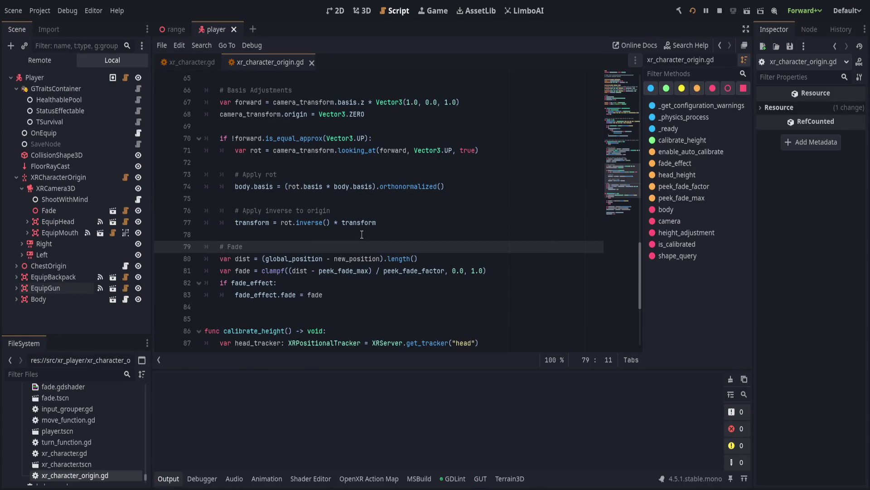
click(382, 139)
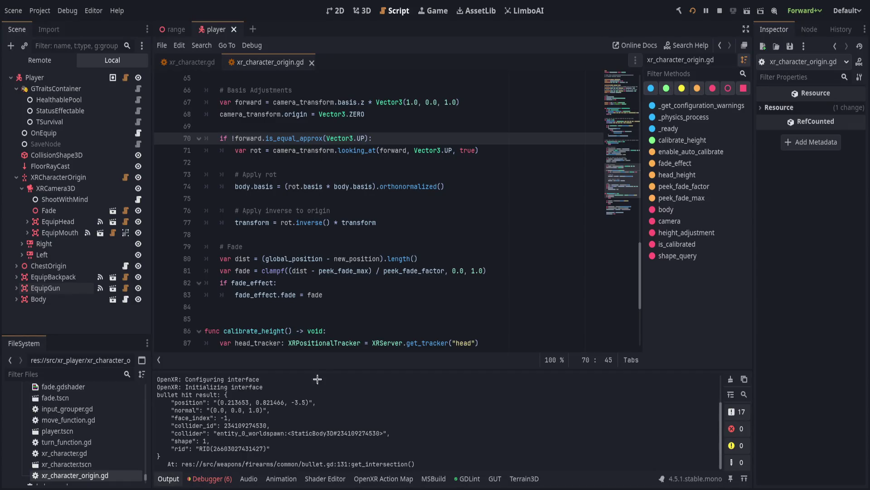
click(222, 473)
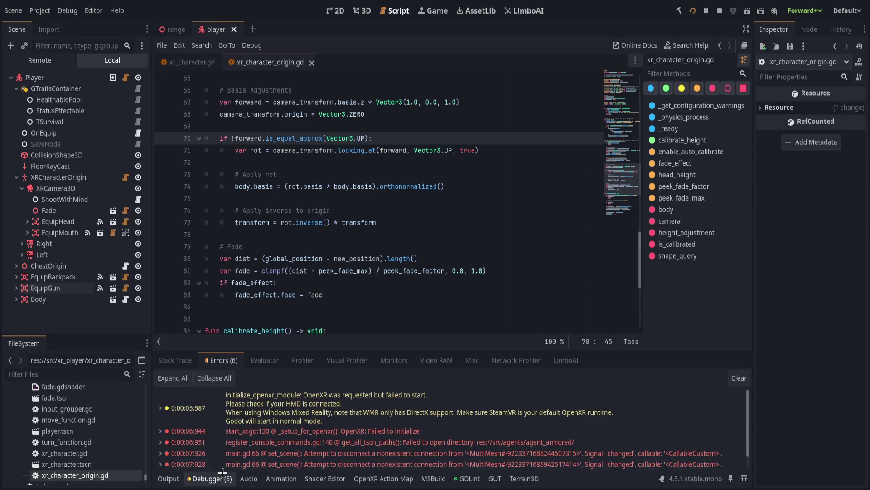
scroll(400, 428, down, 1)
key(F5)
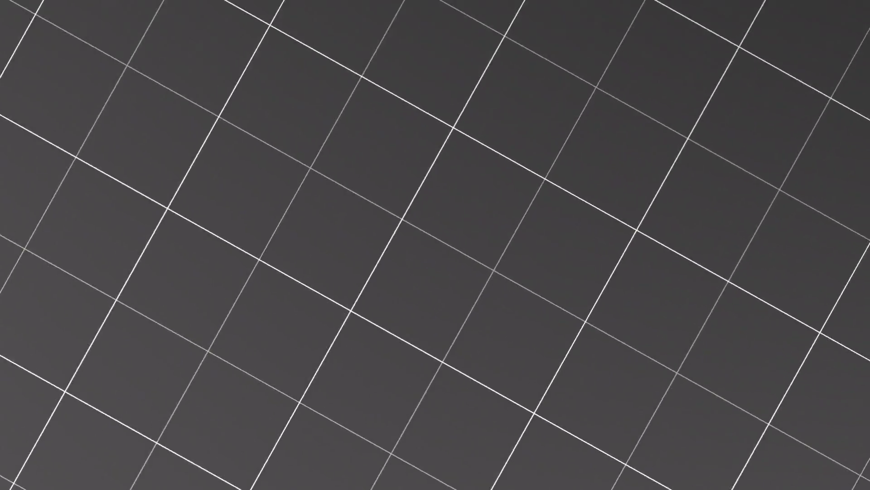
key(F8)
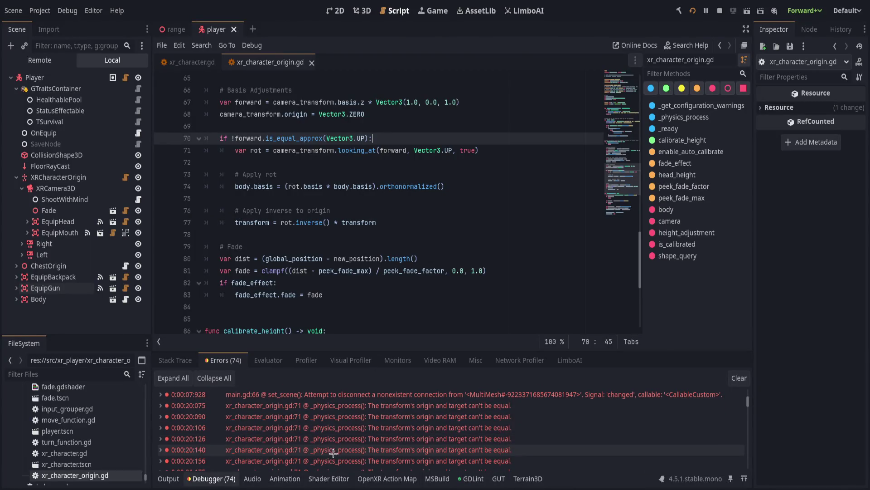
click(428, 420)
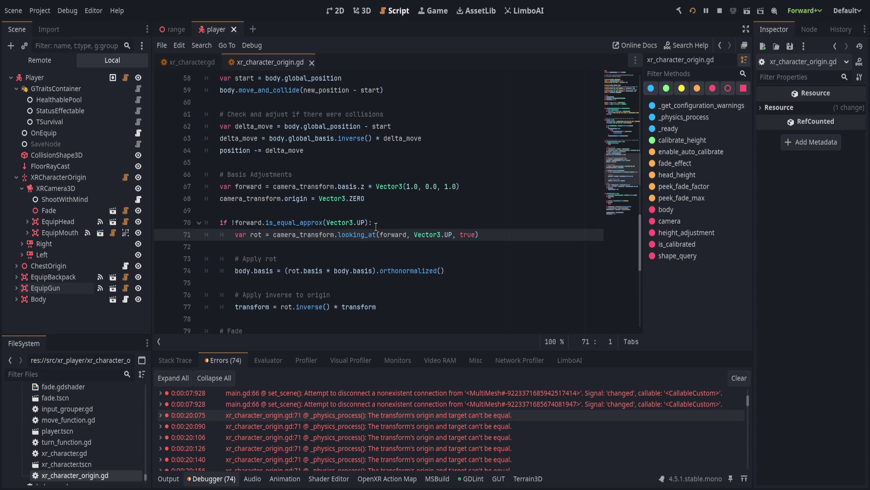
Step: Change line 70 to 'if !camera_transform.origin.is_equal_approx(forward):', save, and rerun the game
double_click(316, 238)
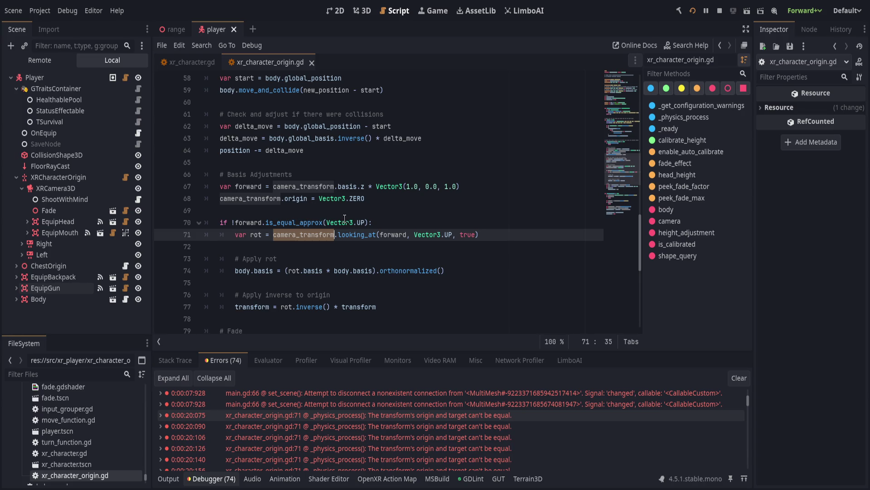
double_click(259, 224)
text(camera_transfo)
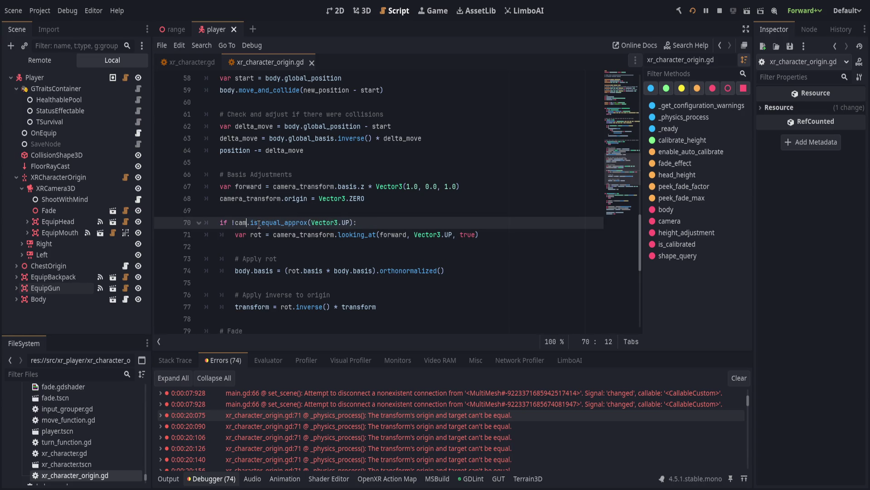
text(rm.origin)
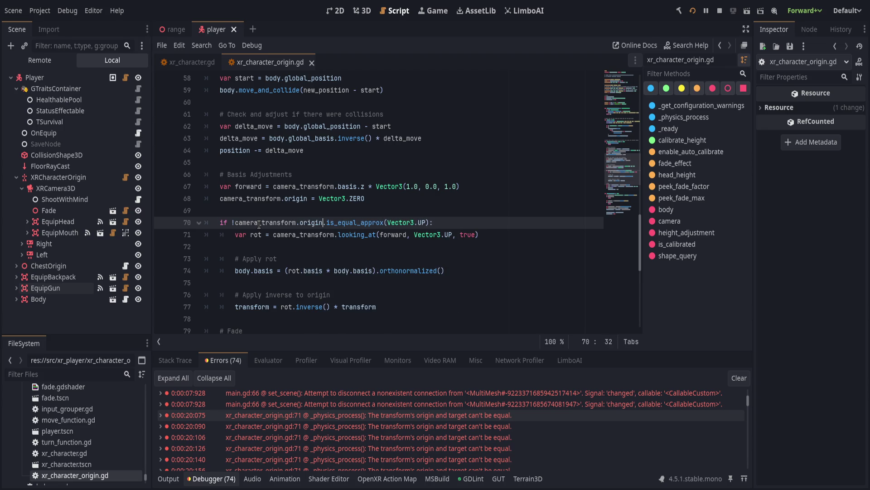
key(ctrl+BackSpace)
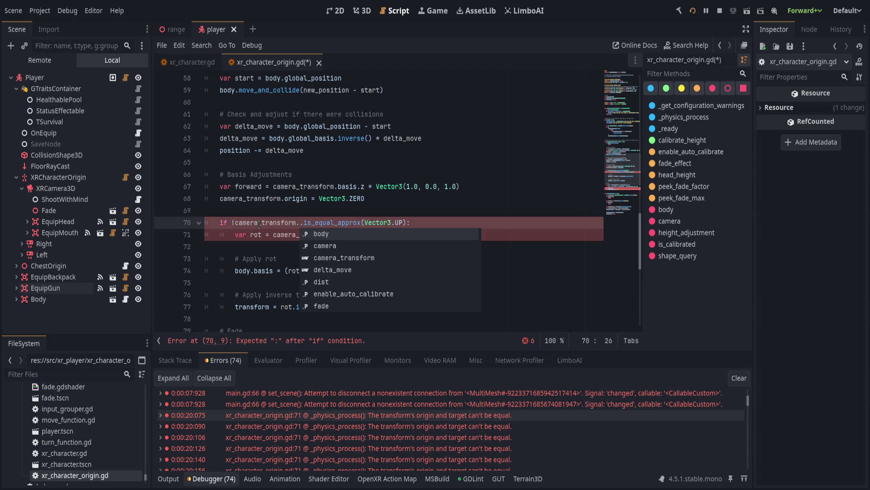
text(ori)
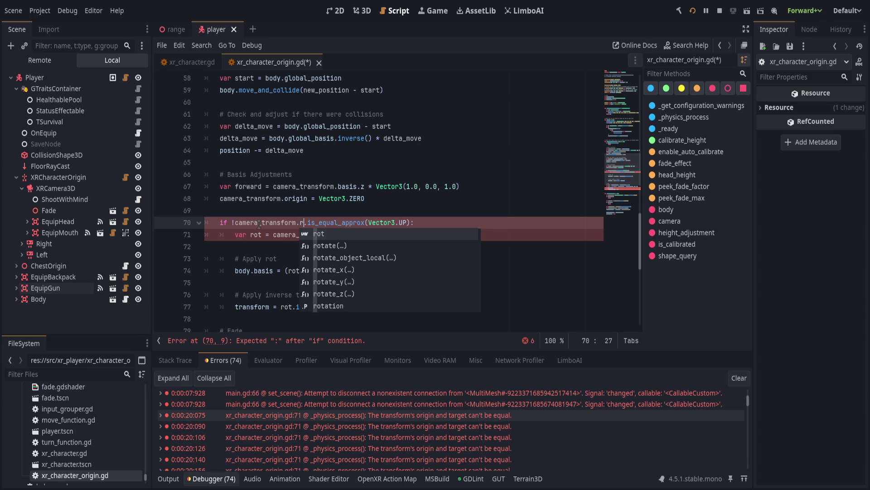
key(Return)
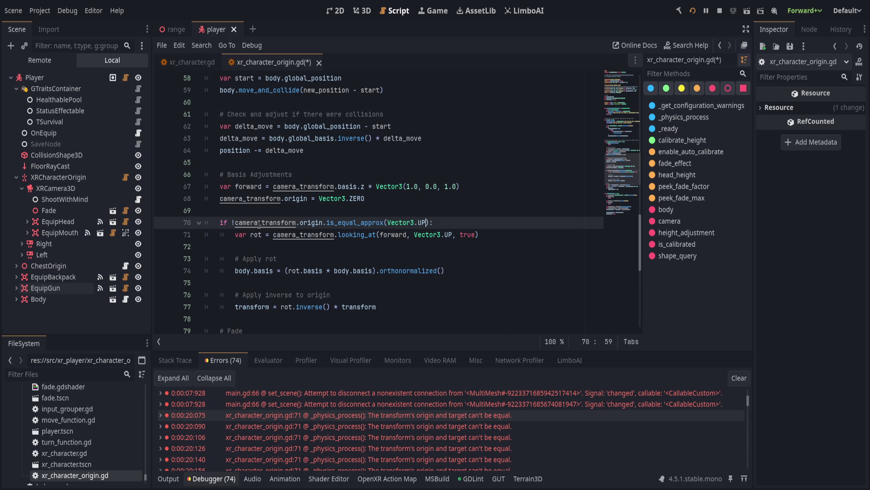
key(Left)
key(ctrl+shift+Left)
key(ctrl+shift+Left)
key(ctrl+shift+Left)
text(forward)
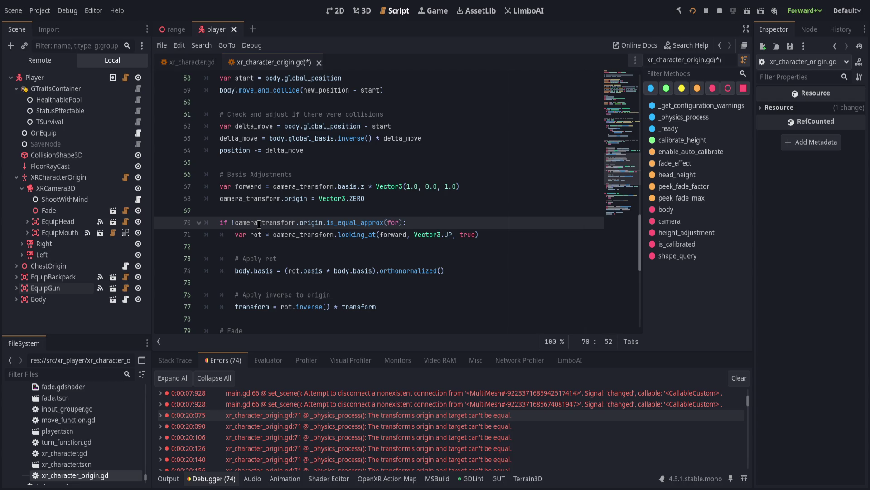
key(End)
key(ctrl+s)
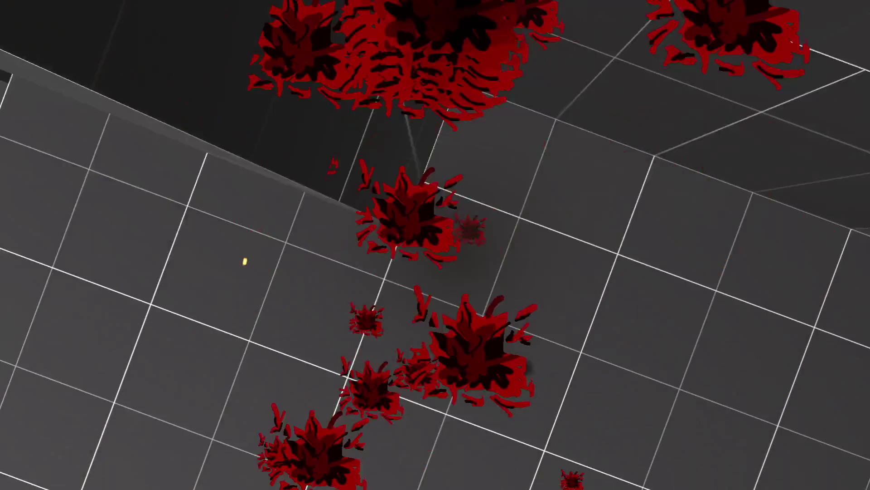
key(alt+Tab)
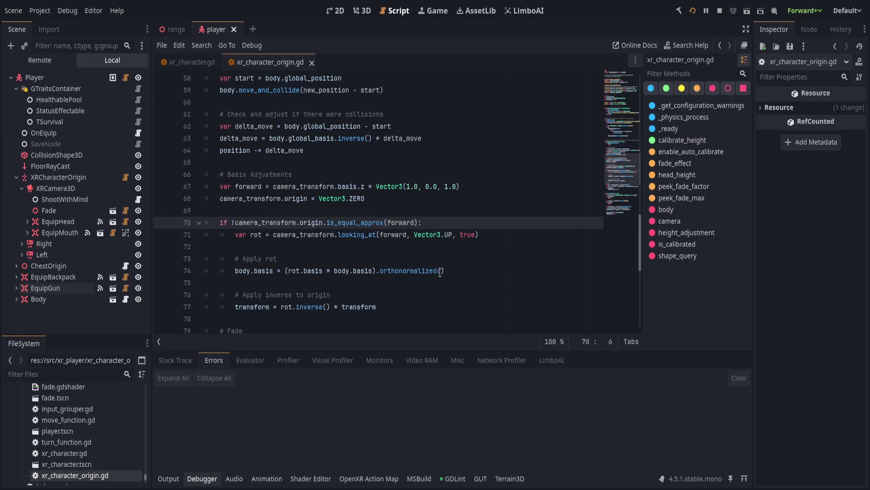
Step: Collapse the bottom output panel and stop the running game
click(168, 479)
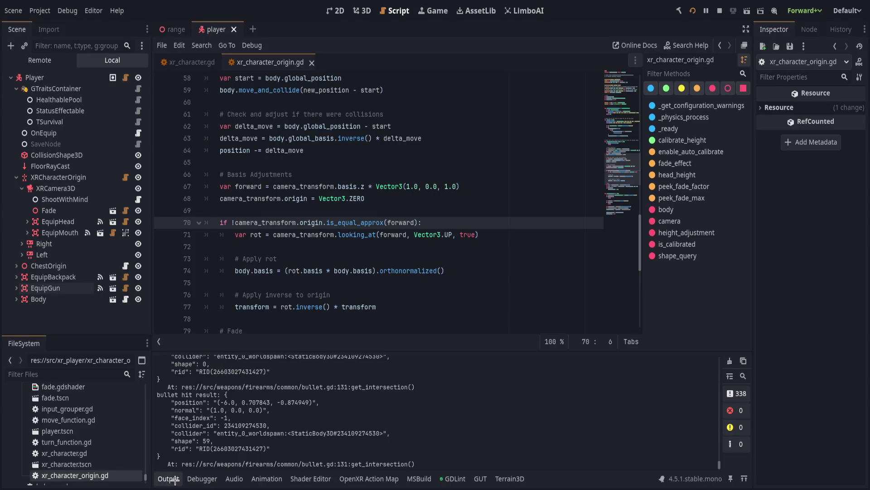
click(168, 479)
click(319, 258)
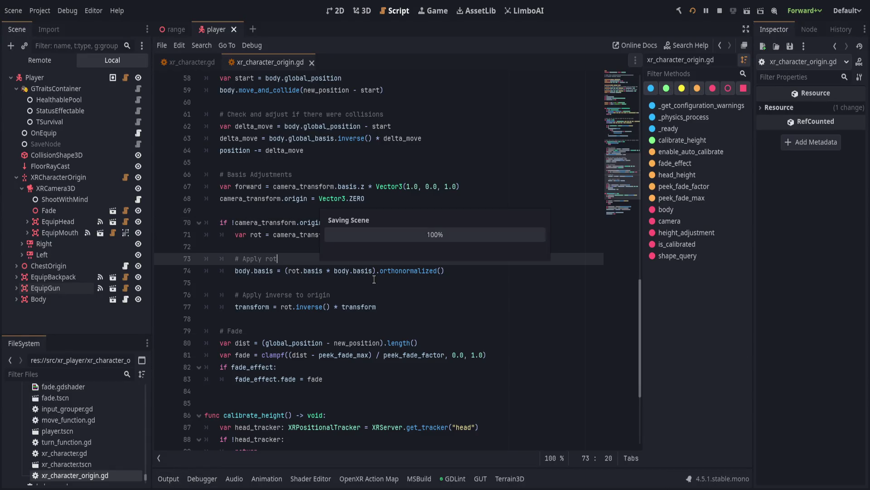
click(720, 10)
Step: Open xr_character.gd and browse to its Body Config export variables near line 13
click(199, 62)
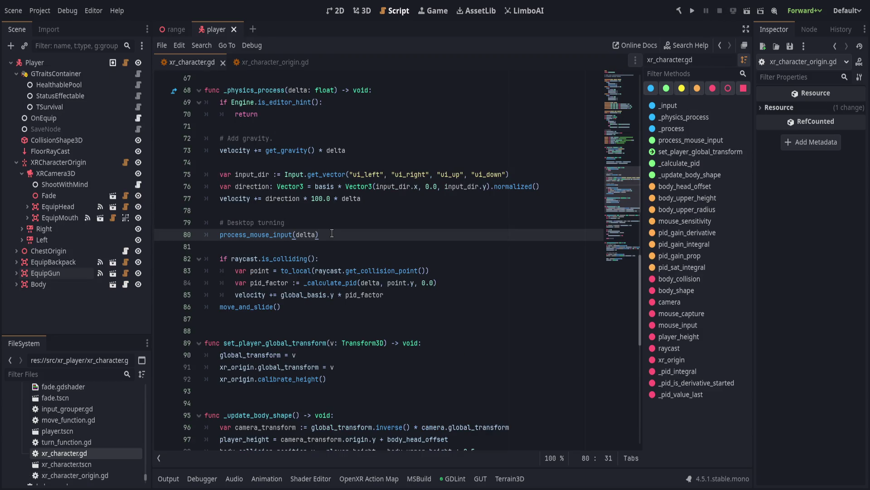
scroll(332, 233, down, 12)
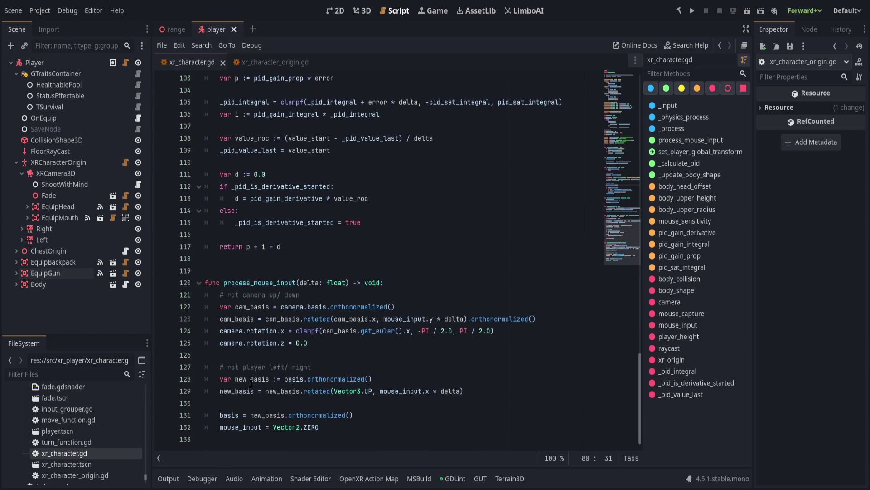
click(352, 353)
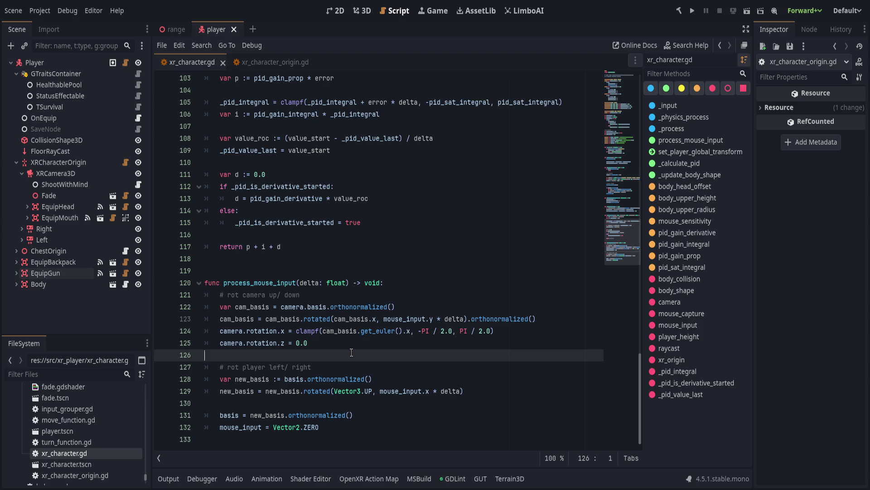
scroll(352, 352, up, 20)
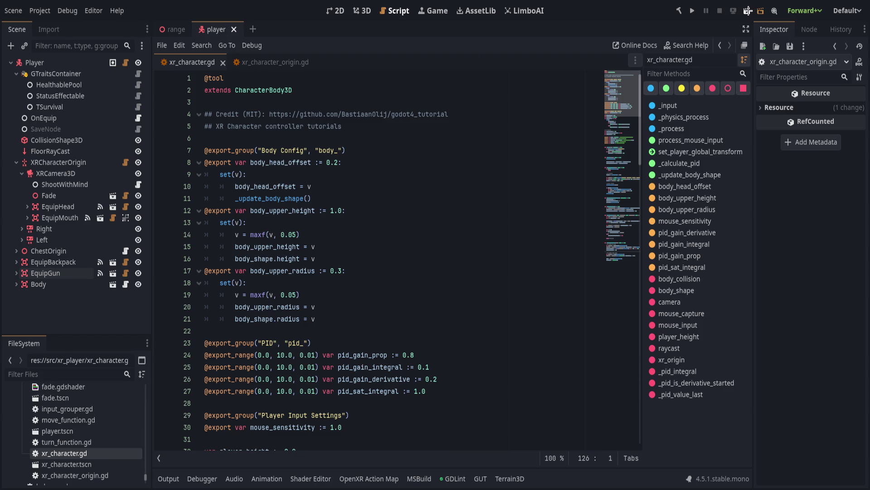
click(522, 152)
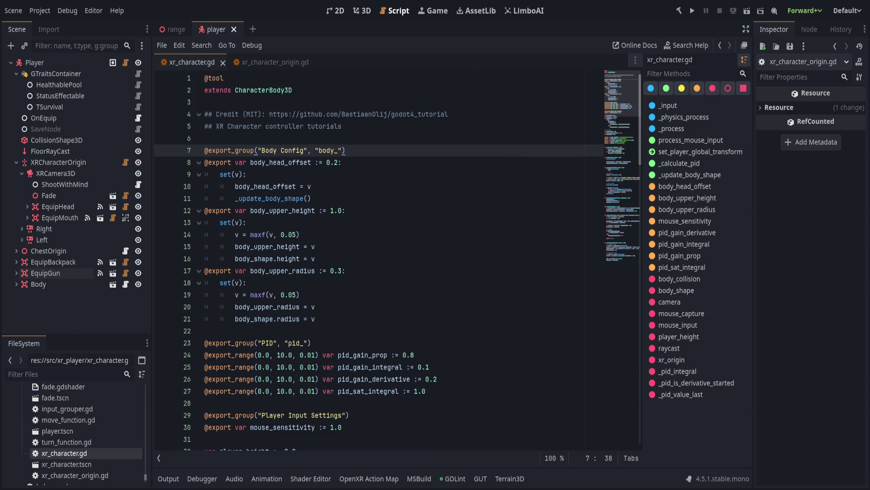
click(64, 453)
click(246, 222)
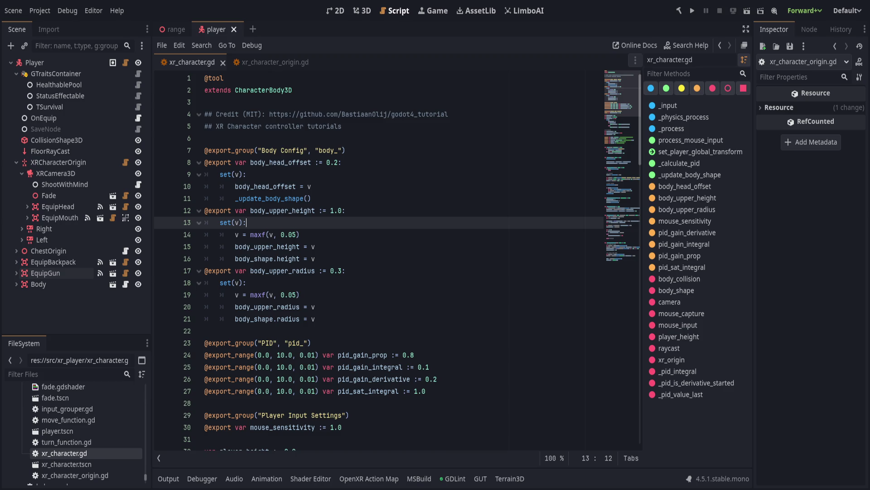